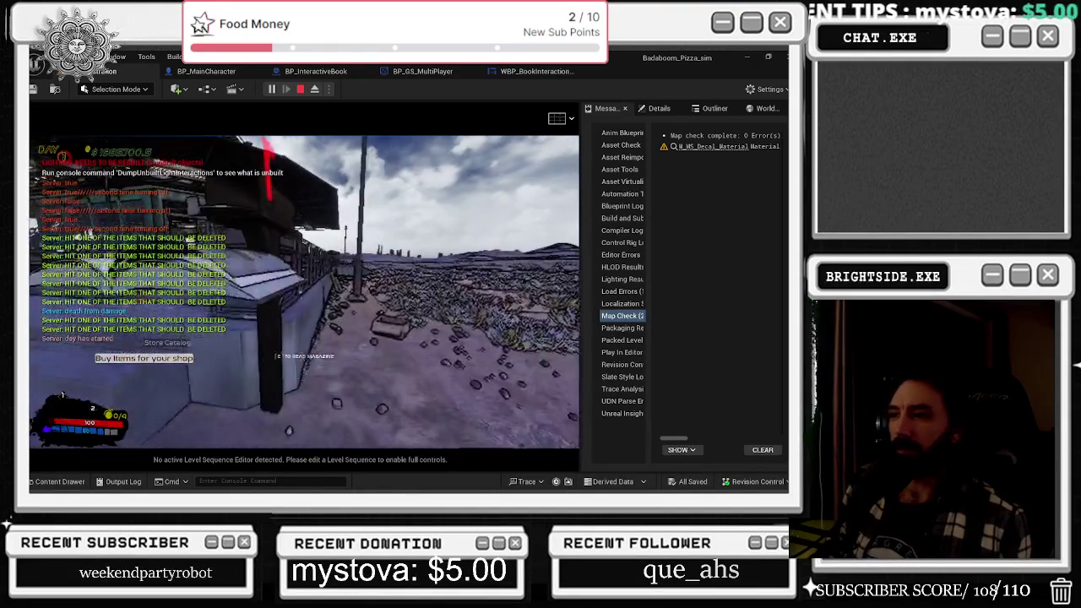
- Page through the catalog, close it, and walk toward the mailbox post
{"action": "key", "text": "e"}
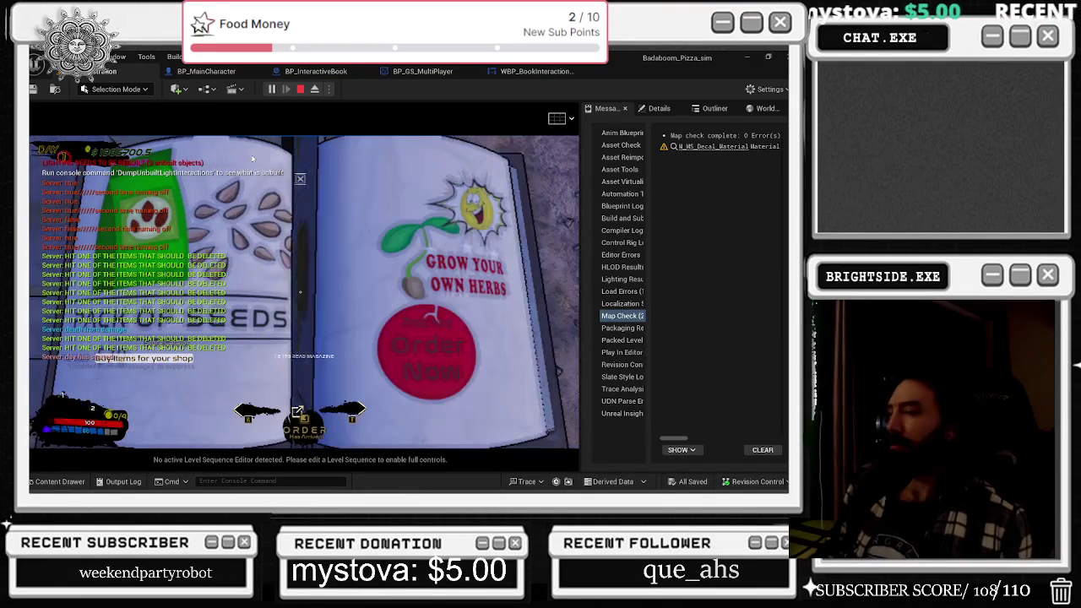
{"action": "key", "text": "e"}
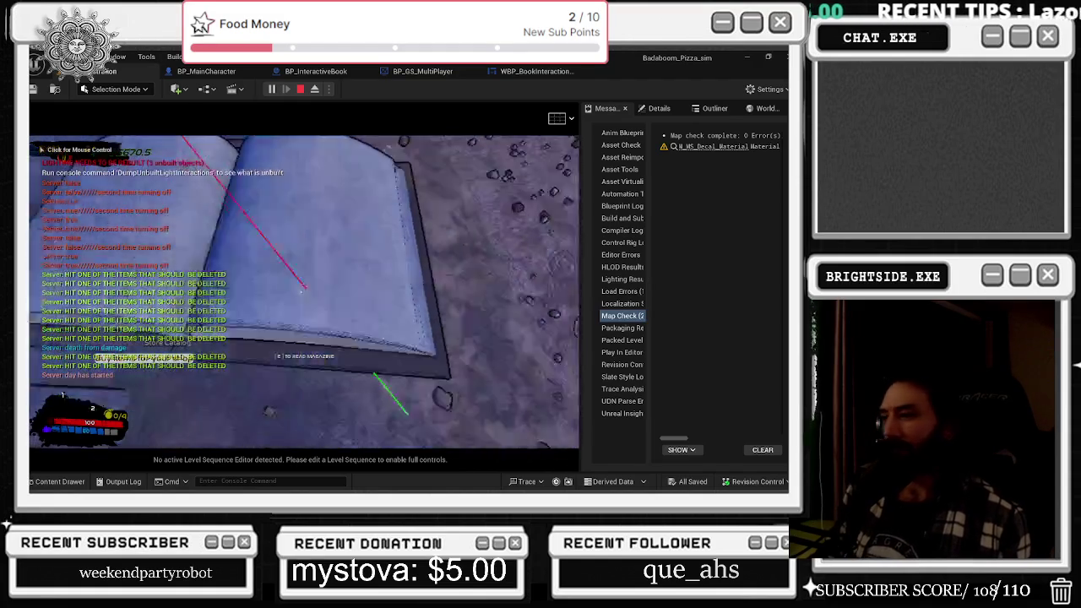
{"action": "key", "text": "e"}
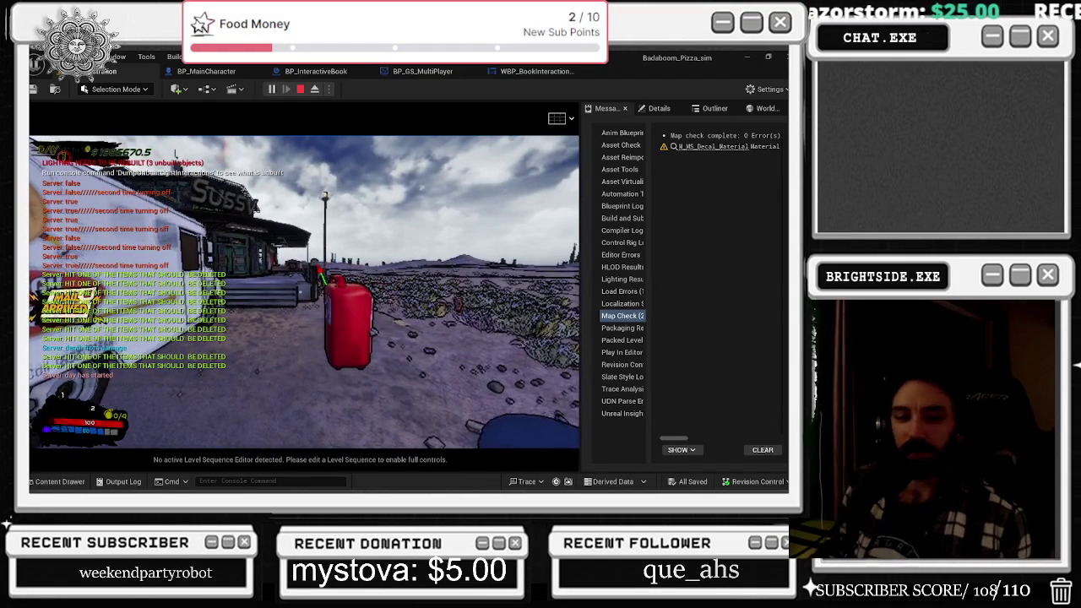
{"action": "key", "text": "e"}
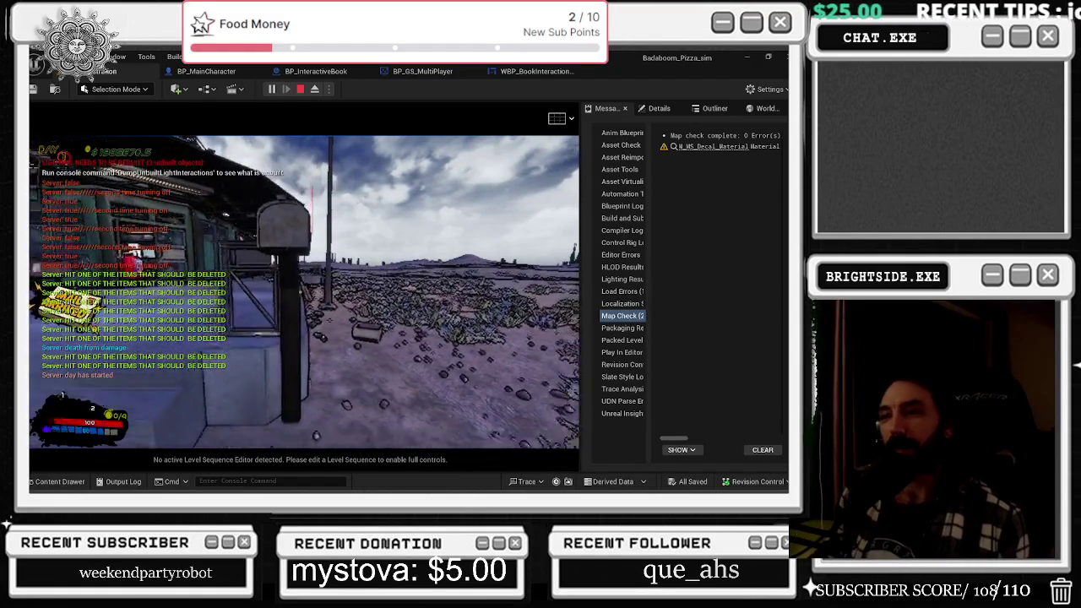
{"action": "key", "text": "e"}
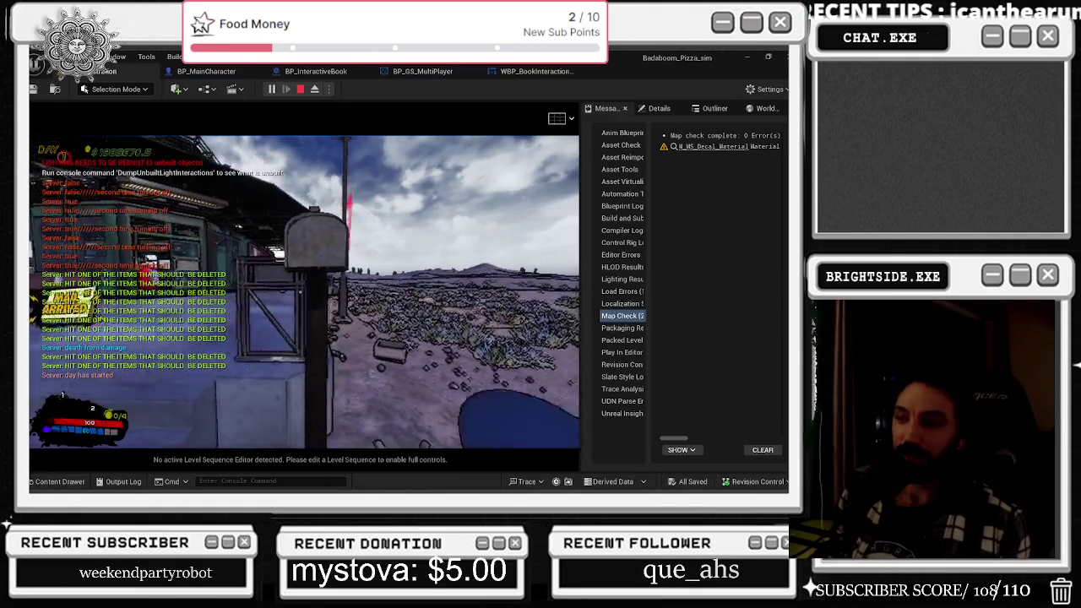
- Order herb seeds from the mailbox catalog's Grow Your Own Herbs page
{"action": "key", "text": "s"}
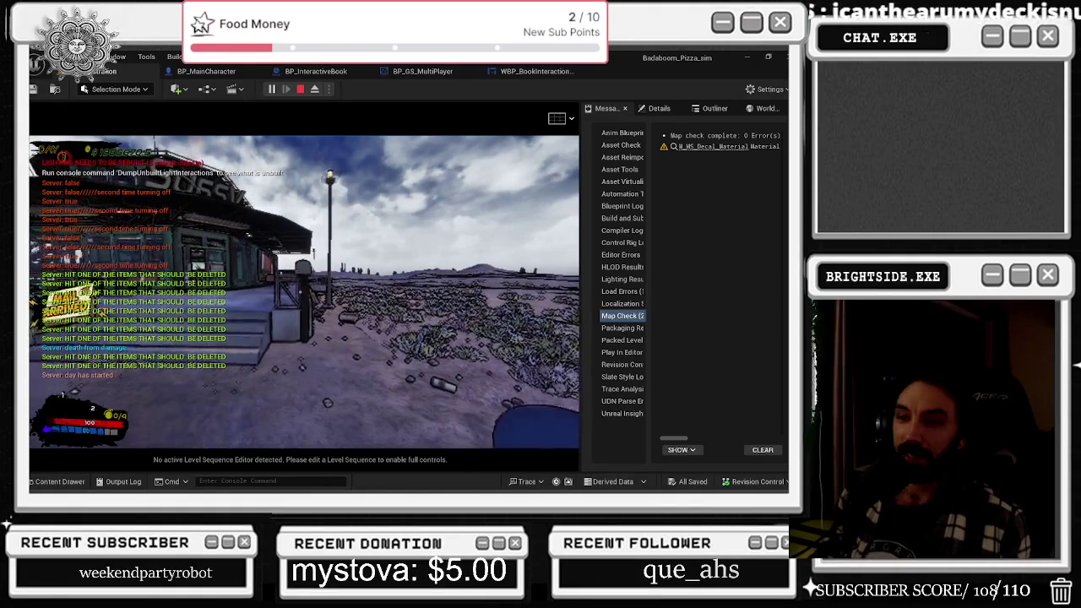
{"action": "key", "text": "w"}
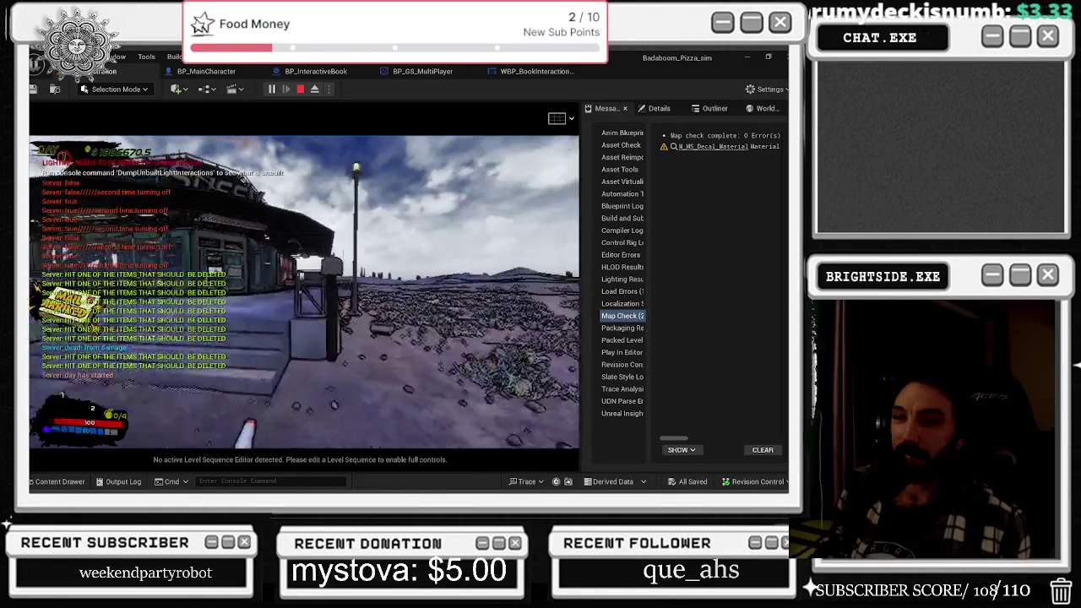
{"action": "key", "text": "e"}
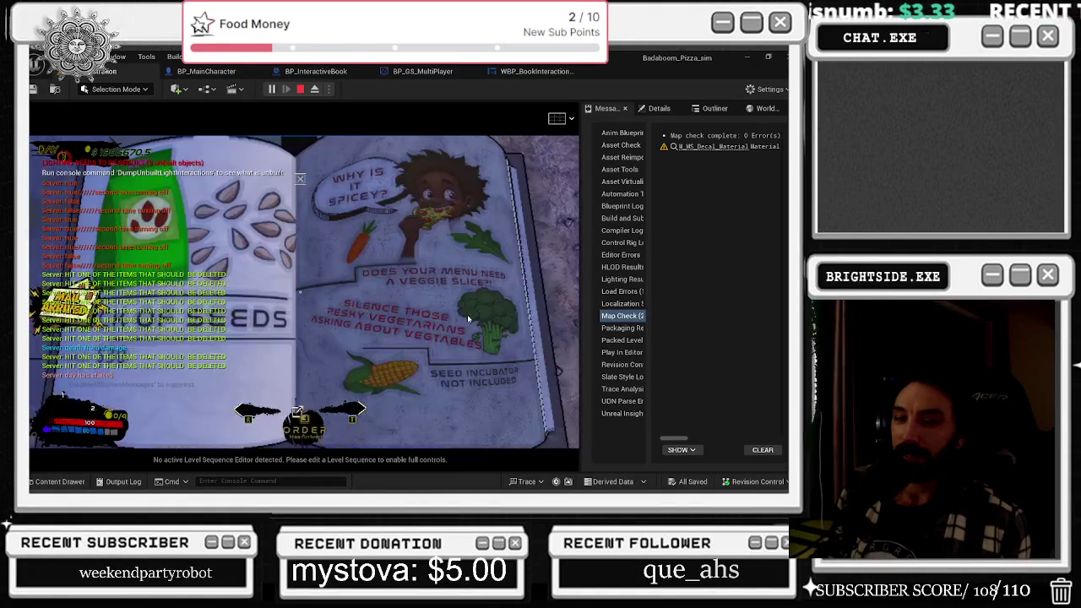
{"action": "left_click", "coordinate": [491, 322]}
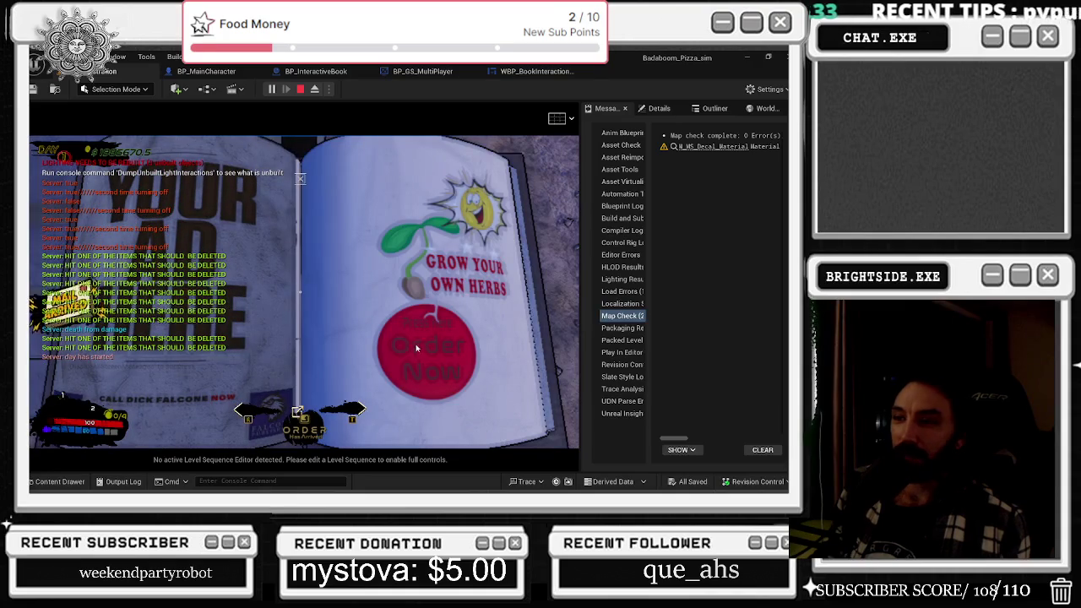
{"action": "left_click", "coordinate": [417, 348]}
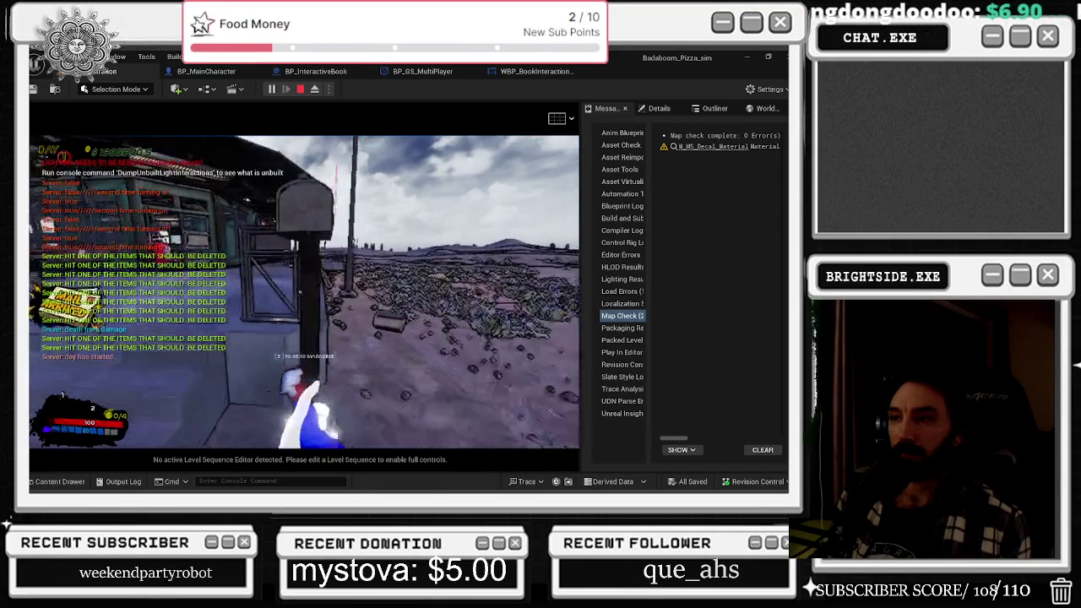
- Open and close the pizza-shop catalog, then page through the magazine near the shop
{"action": "key", "text": "Tab"}
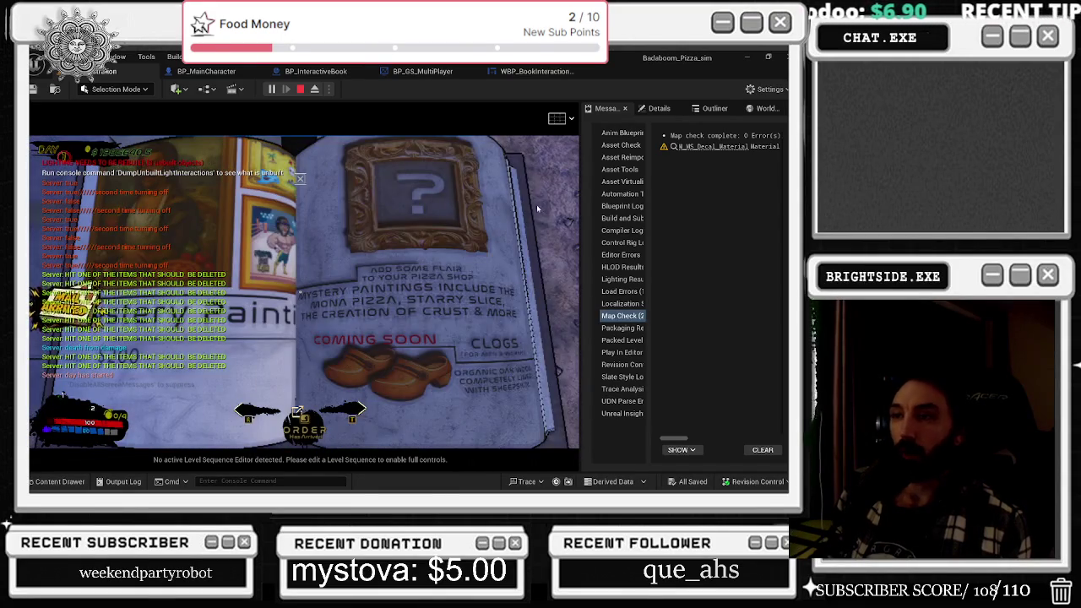
{"action": "key", "text": "Tab"}
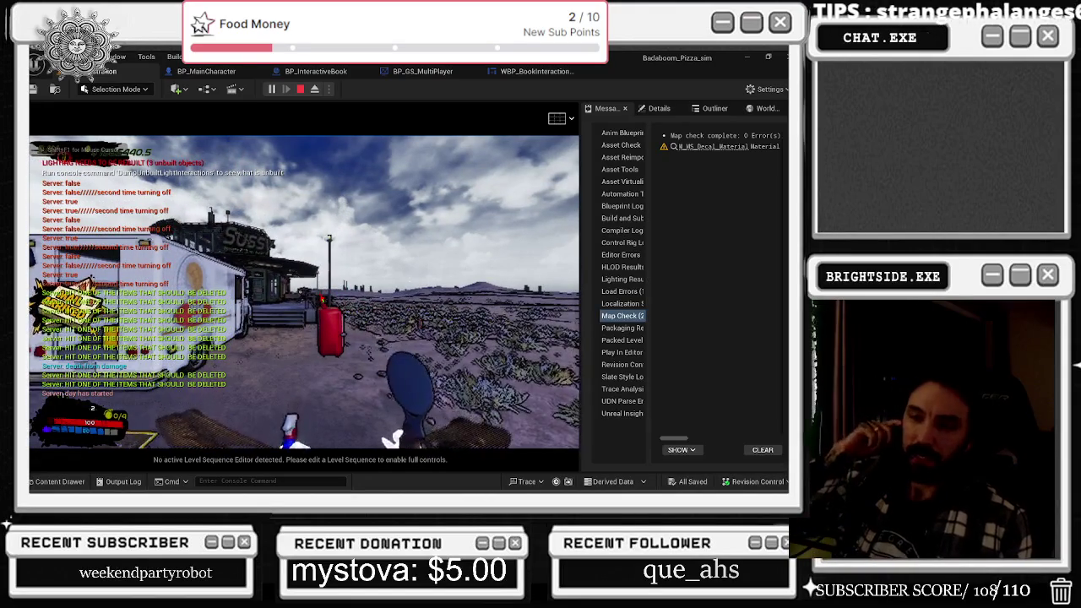
{"action": "key", "text": "w"}
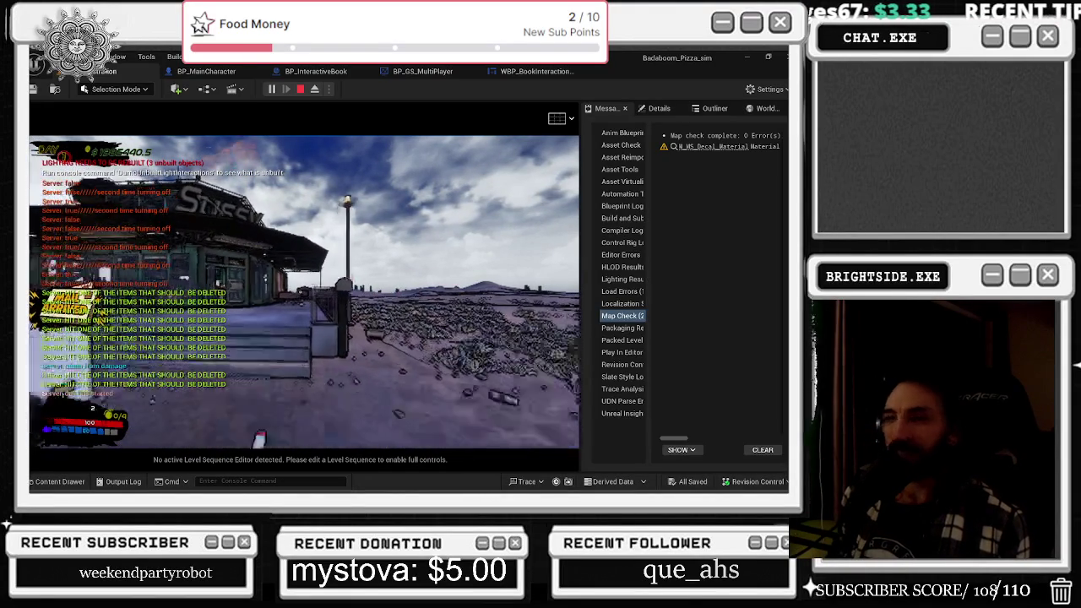
{"action": "key", "text": "e"}
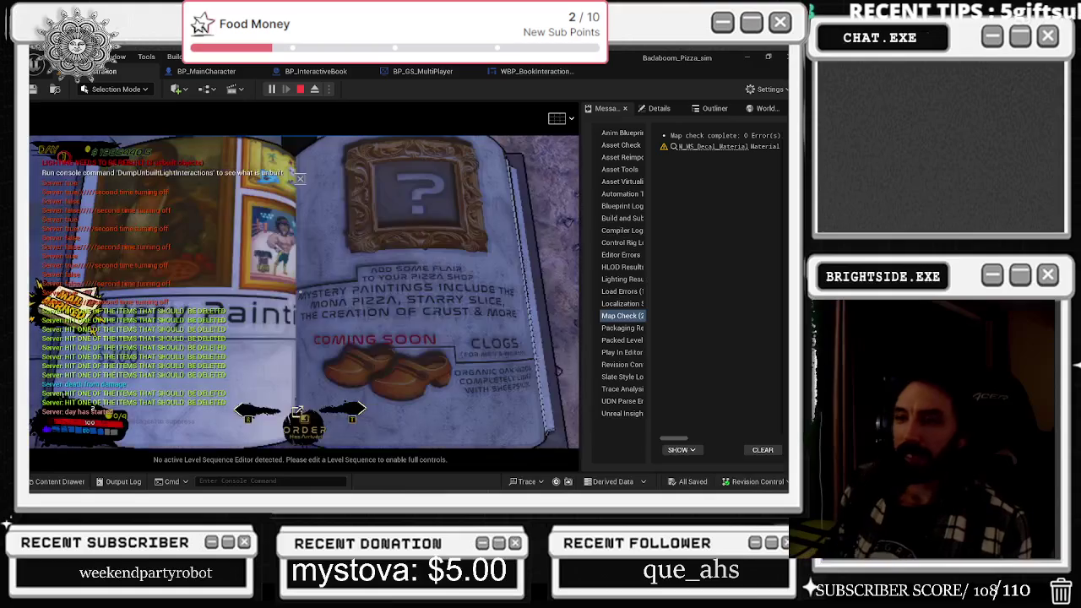
{"action": "key", "text": "d"}
{"action": "key", "text": "e"}
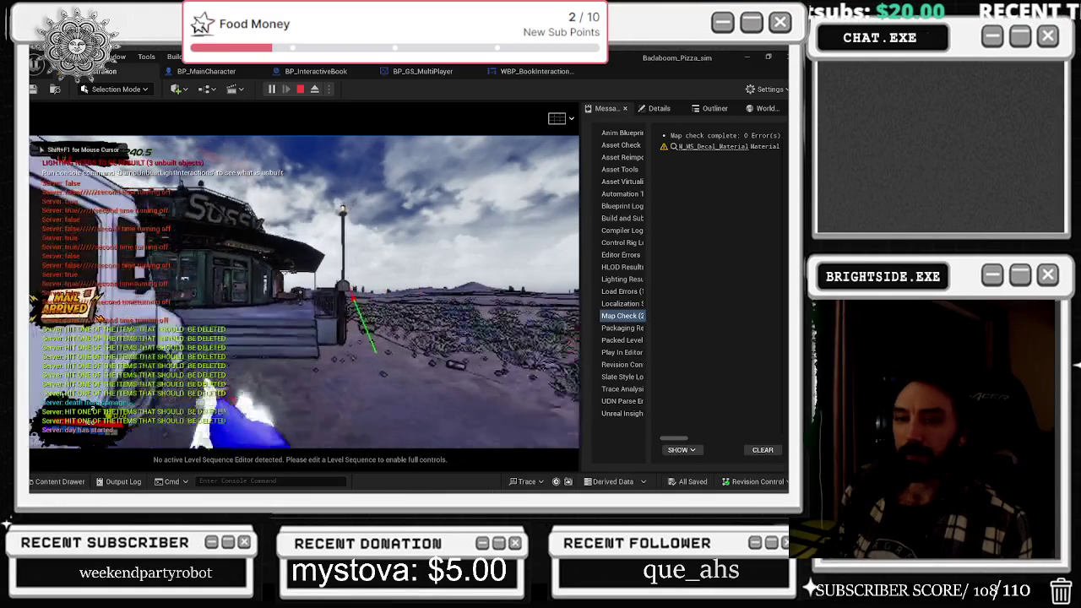
- Walk through the truck and pier into the pizza shop, then out its doorway
{"action": "key", "text": "w"}
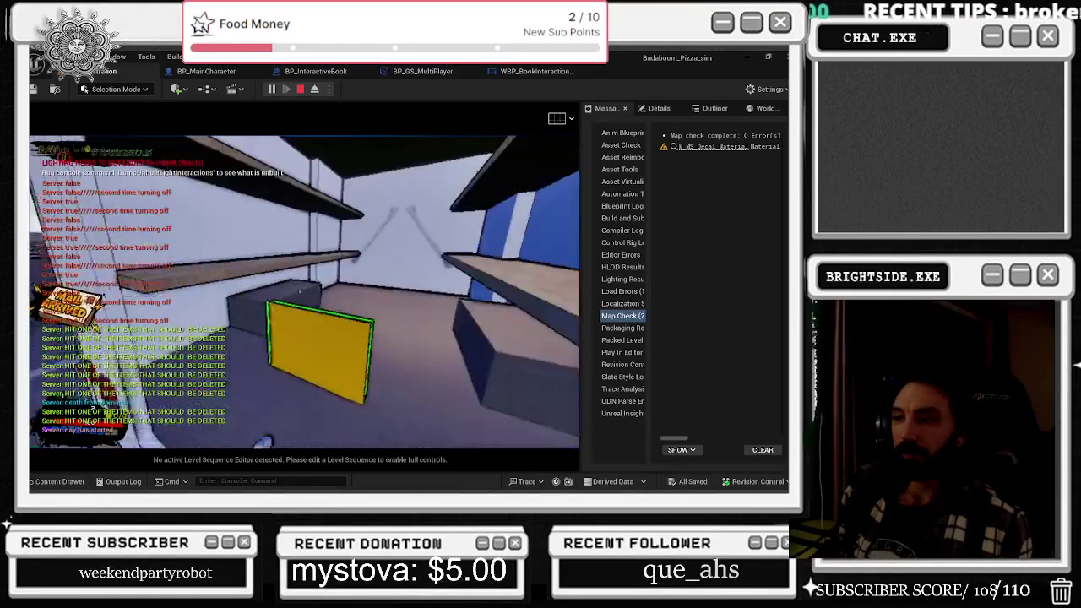
{"action": "key", "text": "w"}
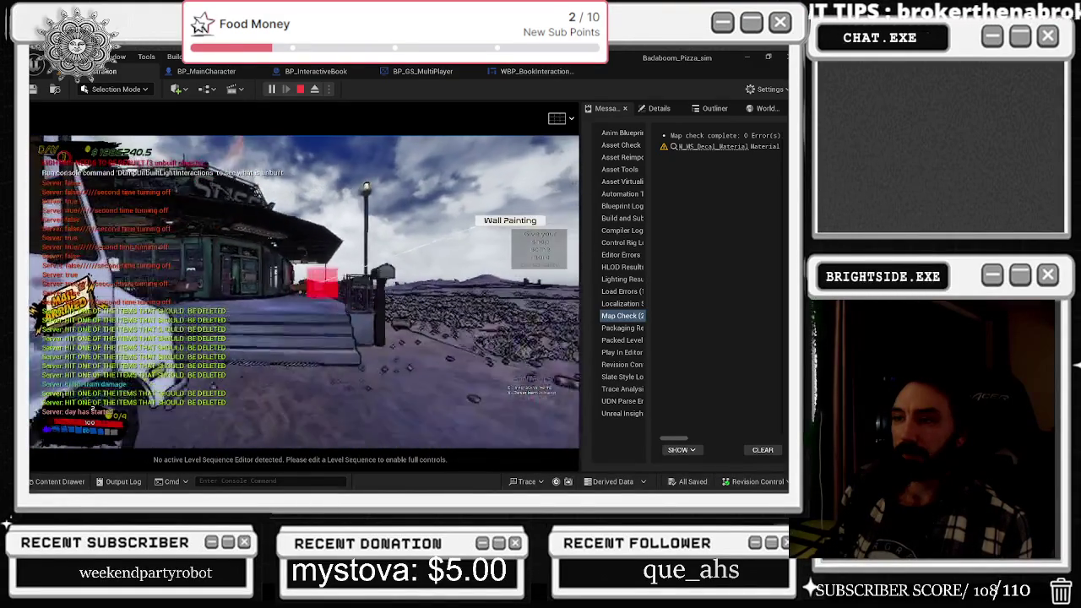
{"action": "key", "text": "w"}
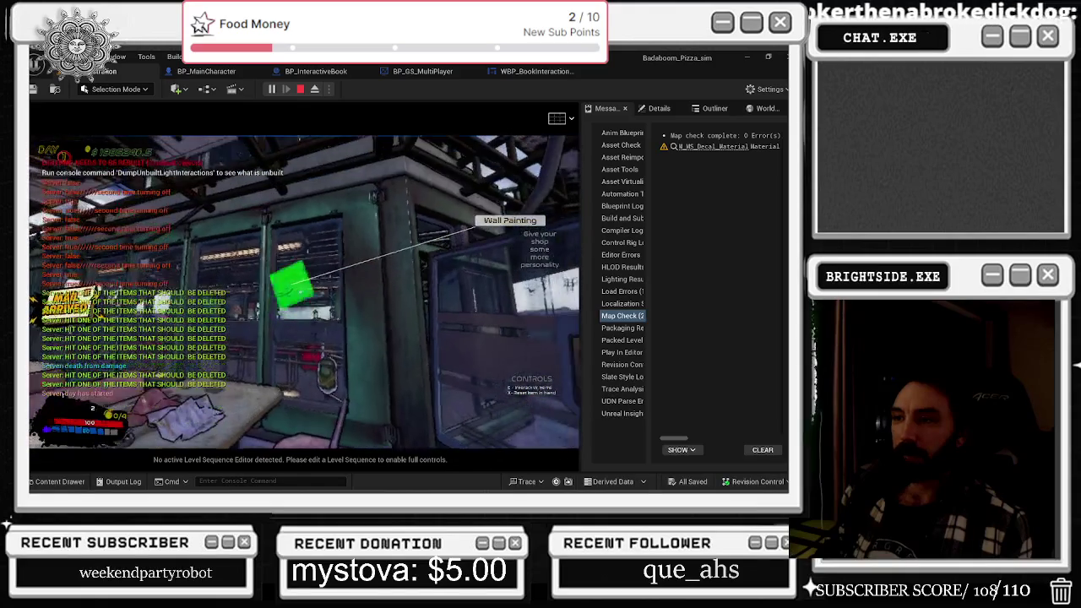
{"action": "key", "text": "w"}
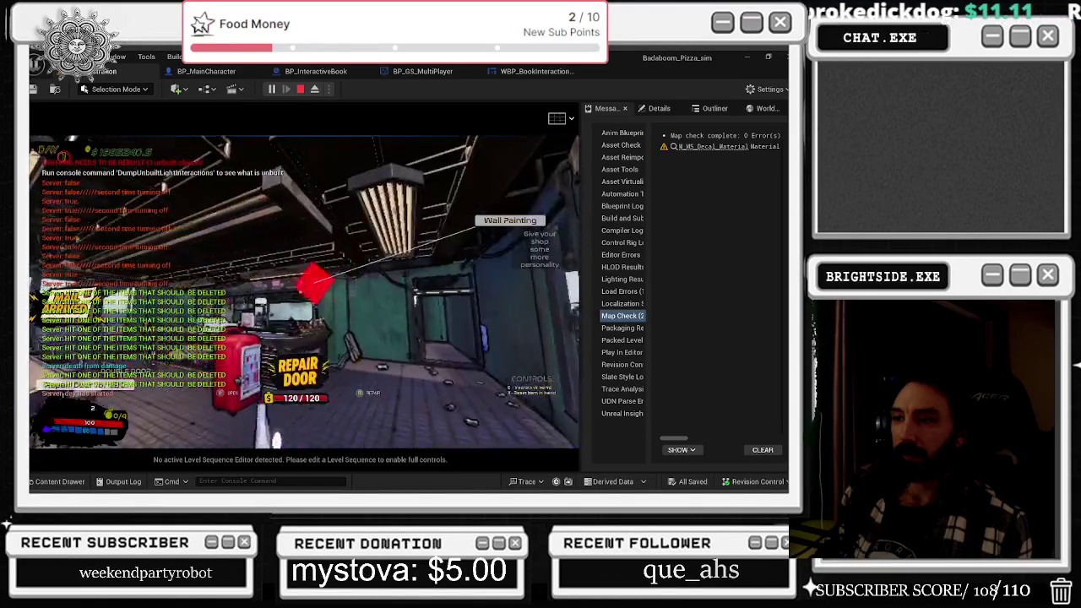
{"action": "key", "text": "w"}
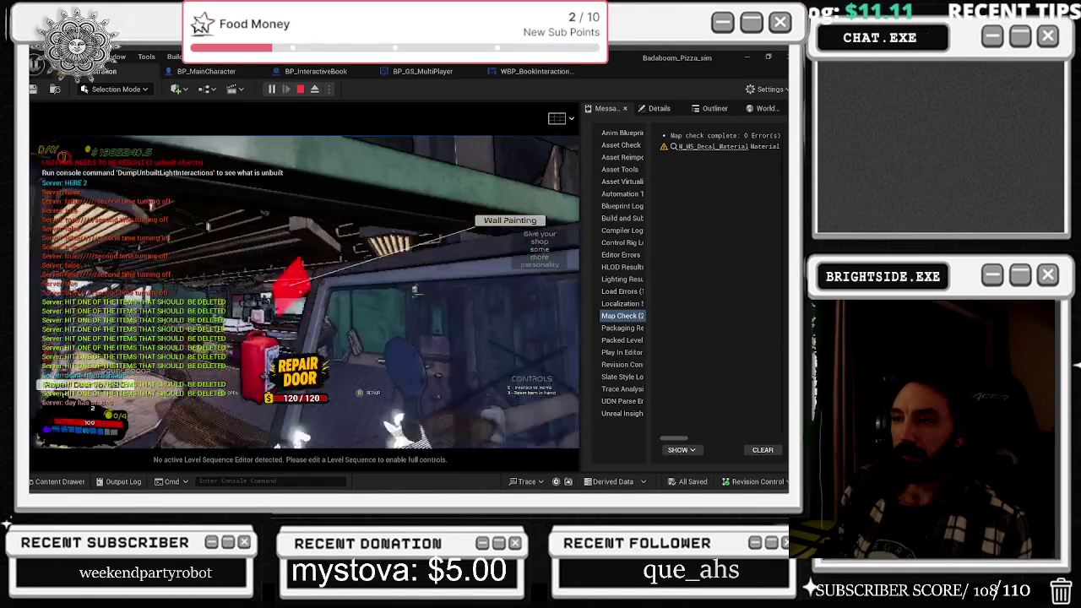
{"action": "key", "text": "w"}
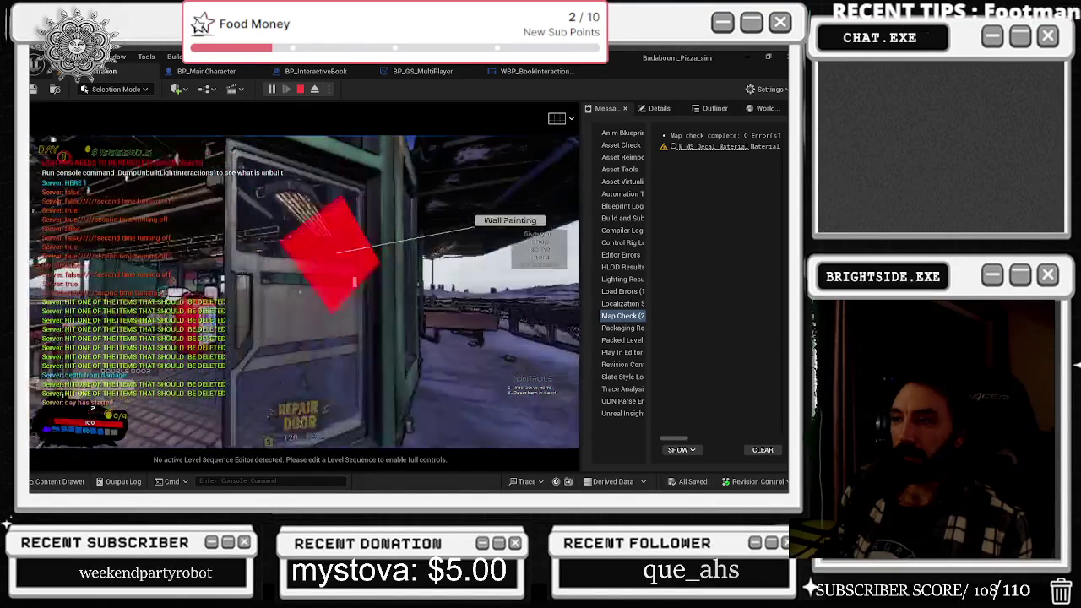
{"action": "key", "text": "w"}
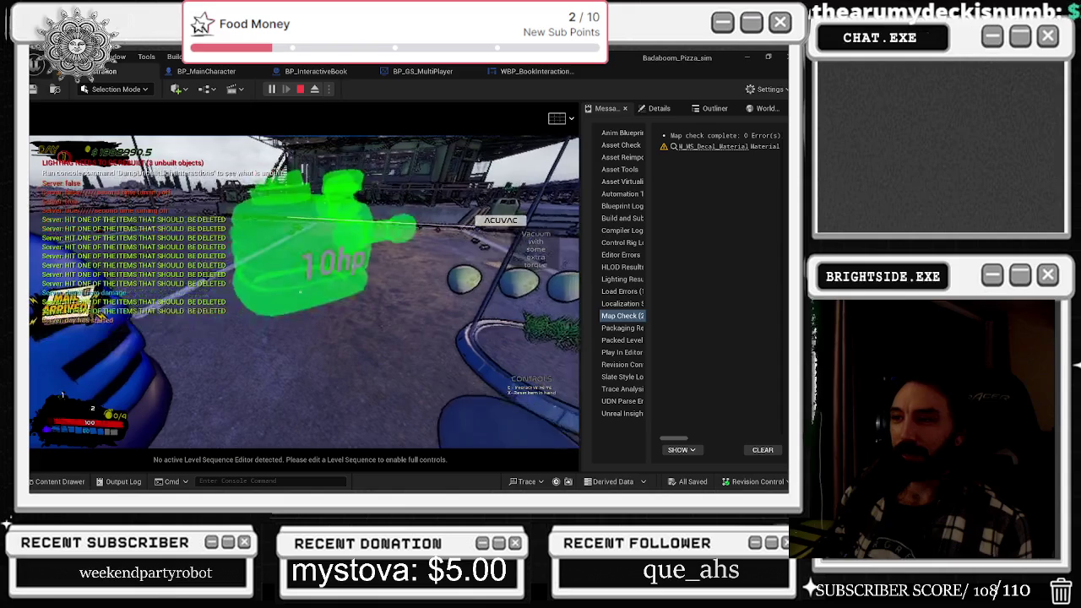
{"action": "key", "text": "alt+Tab"}
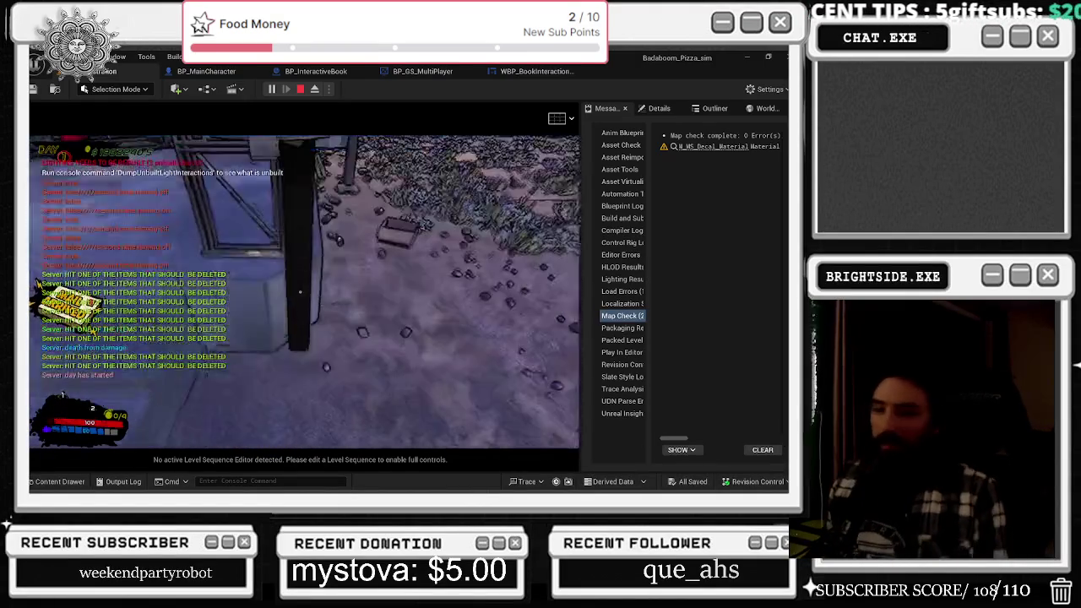
- Flip through the held book, then open and close the herb seed catalog
{"action": "key", "text": "e"}
{"action": "key", "text": "e"}
{"action": "key", "text": "e"}
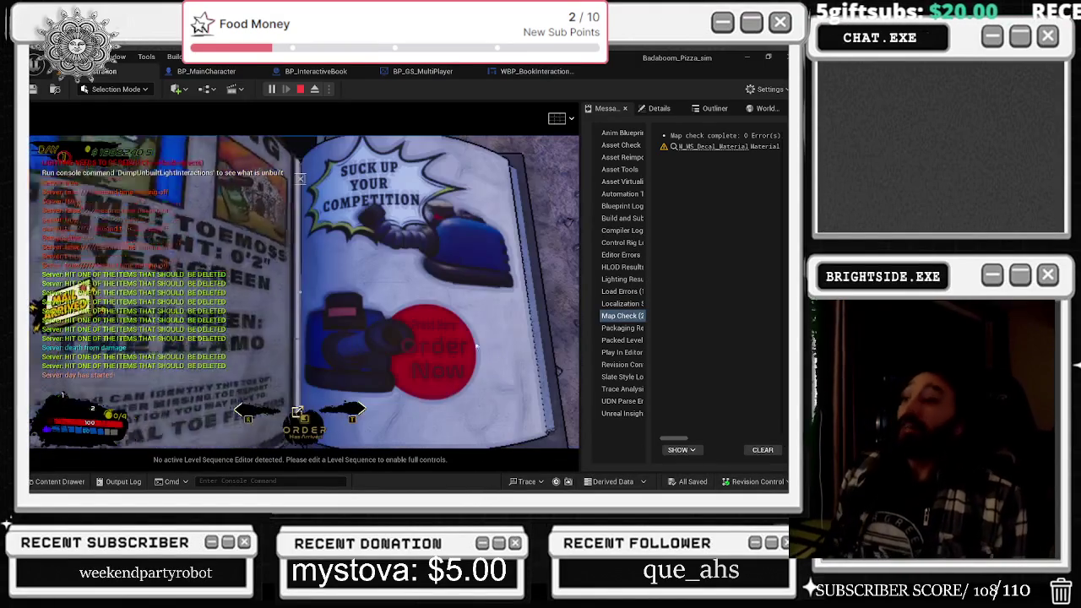
{"action": "key", "text": "e"}
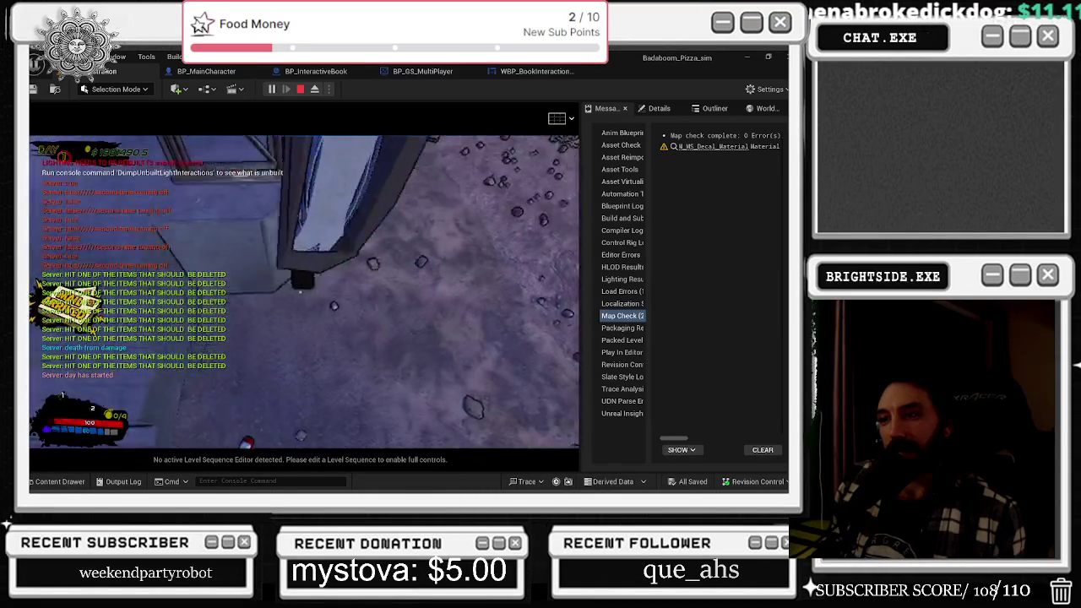
{"action": "key", "text": "e"}
{"action": "left_click", "coordinate": [459, 353]}
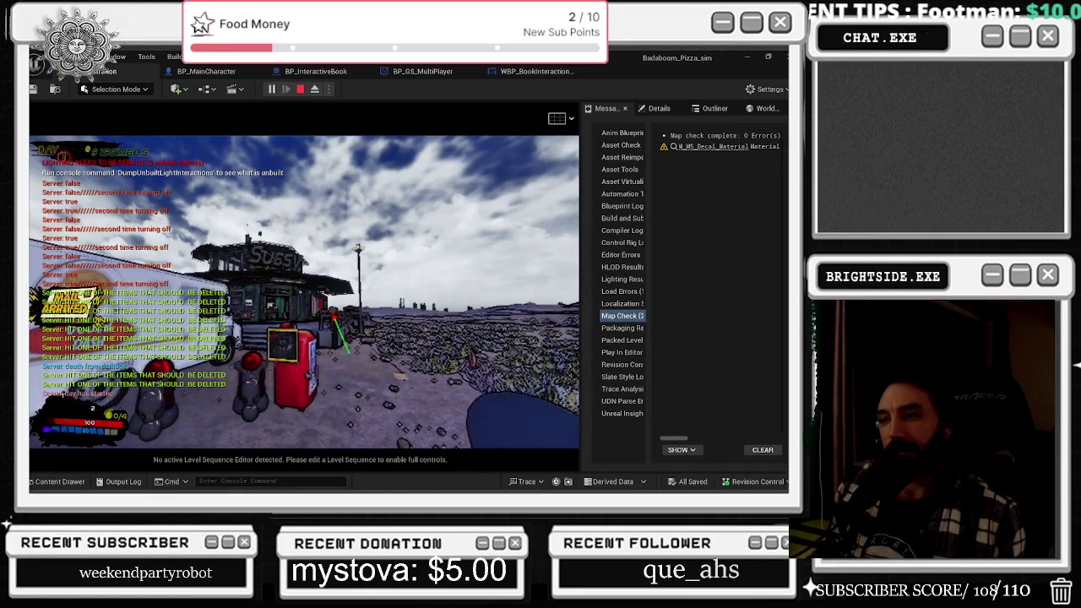
- Walk back and forth around the mailbox, then open and close the magazine
{"action": "key", "text": "w"}
{"action": "key", "text": "s"}
{"action": "key", "text": "w"}
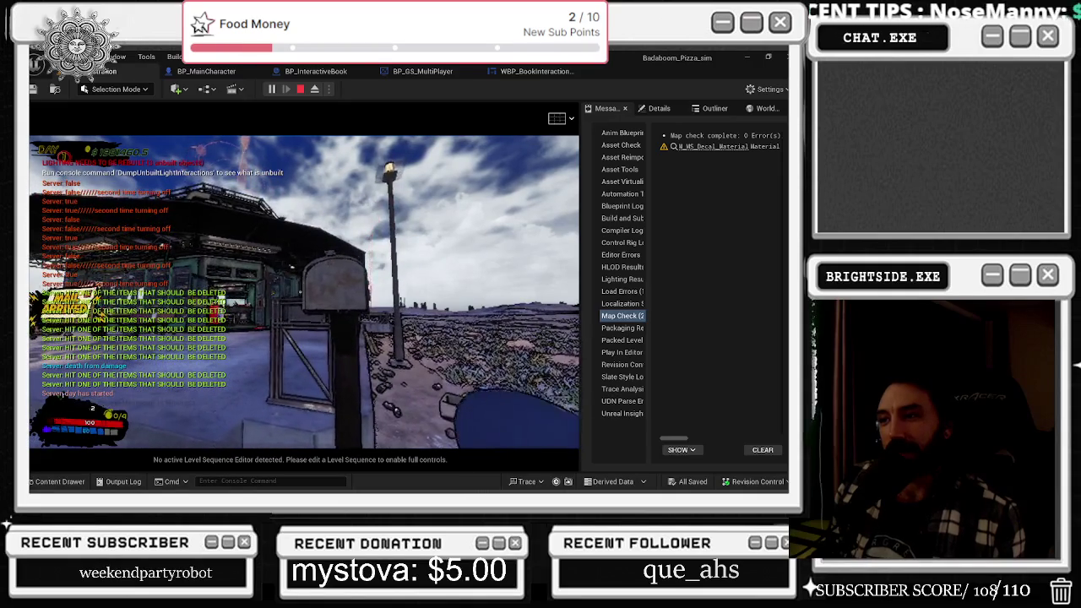
{"action": "key", "text": "s"}
{"action": "key", "text": "w"}
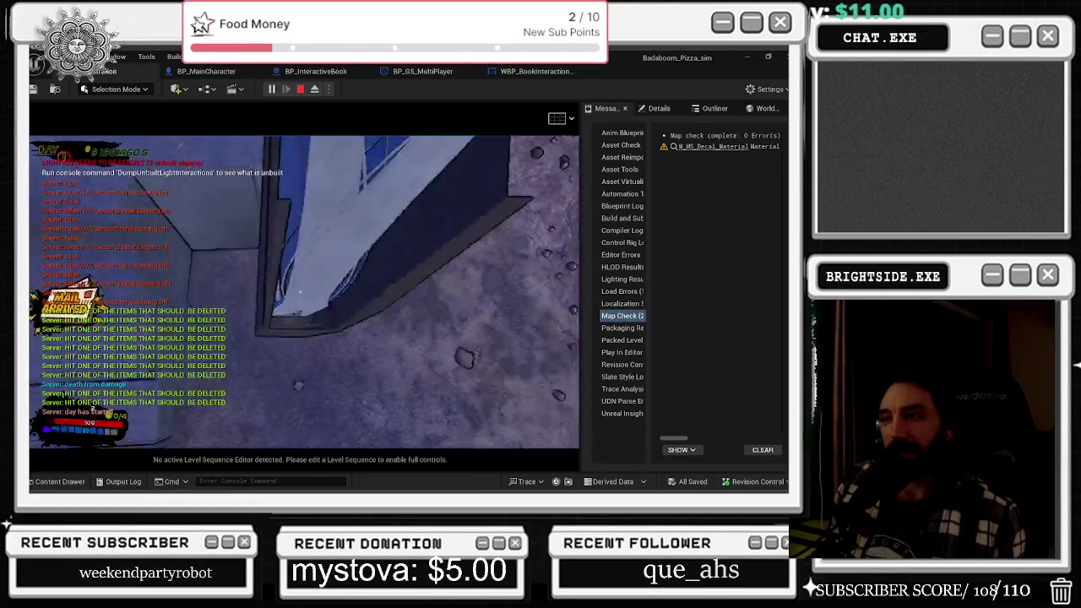
{"action": "key", "text": "e"}
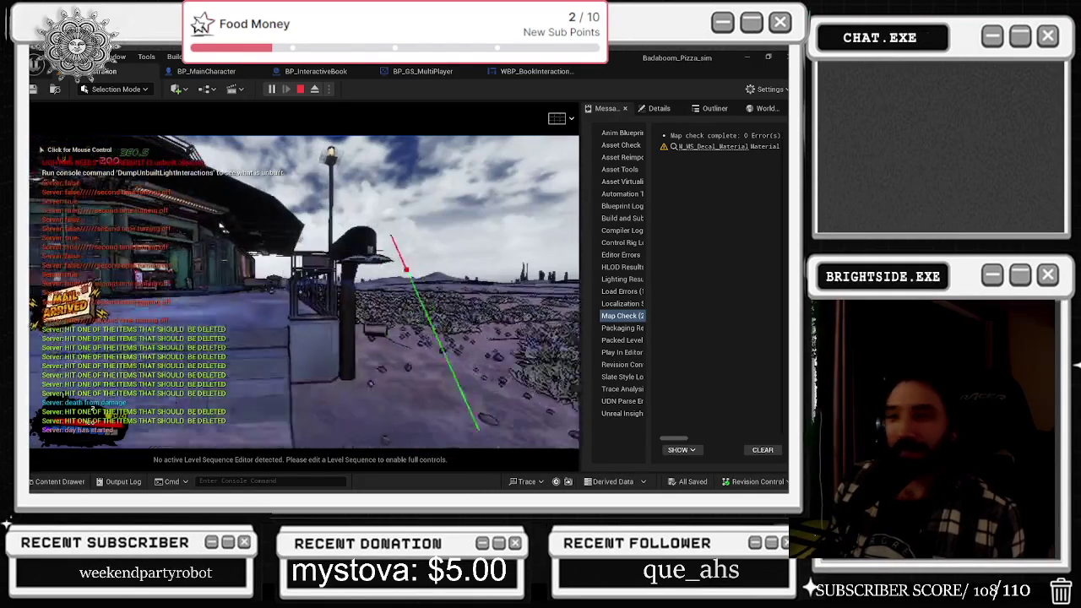
- Line up with the mailbox by the lamp post and page to the balloon order page before closing
{"action": "key", "text": "s"}
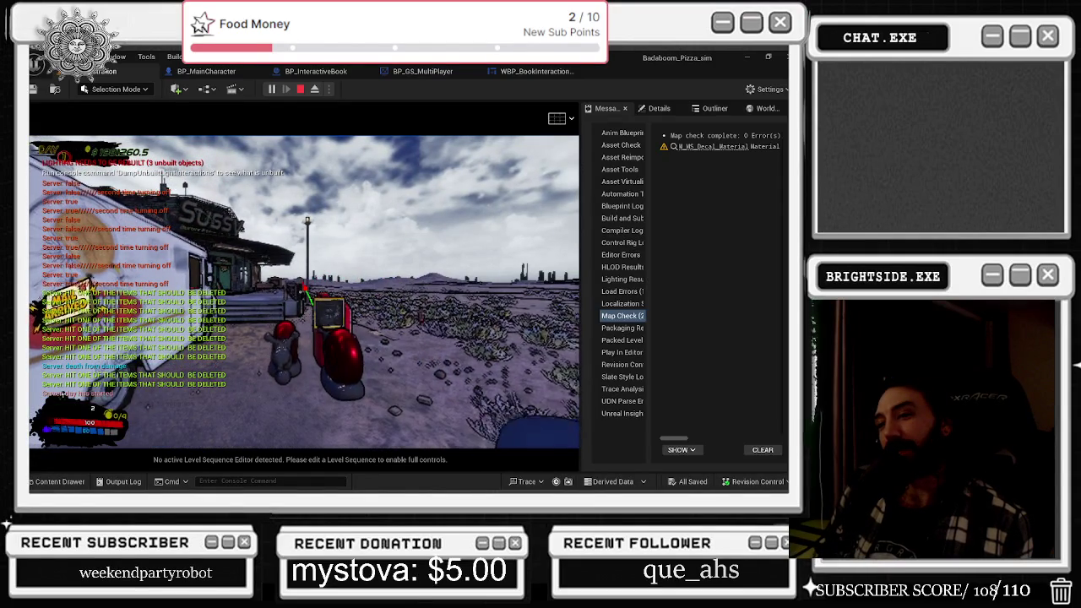
{"action": "key", "text": "w"}
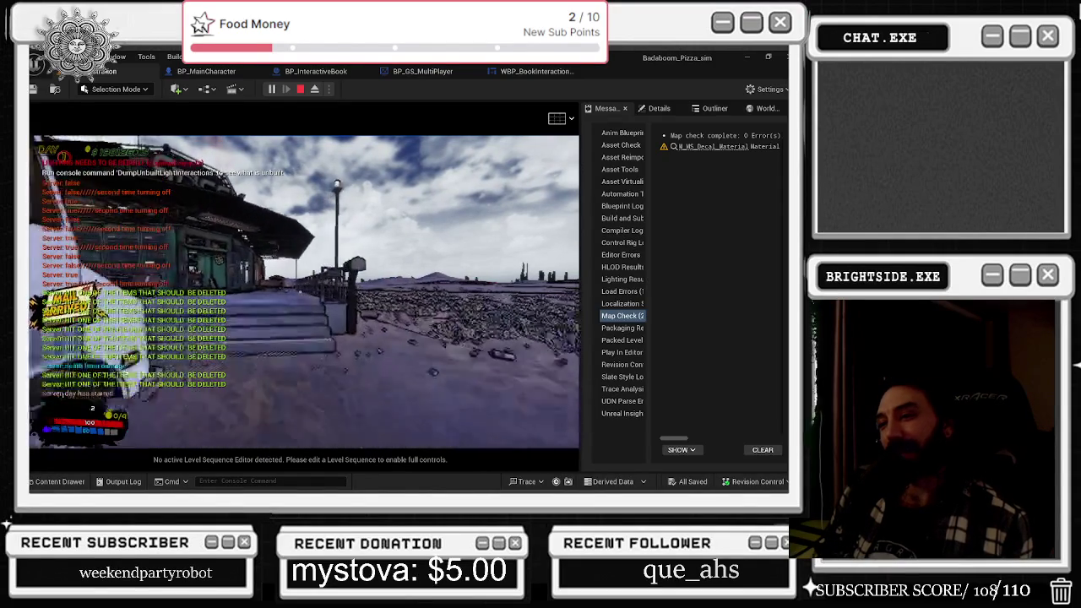
{"action": "key", "text": "a"}
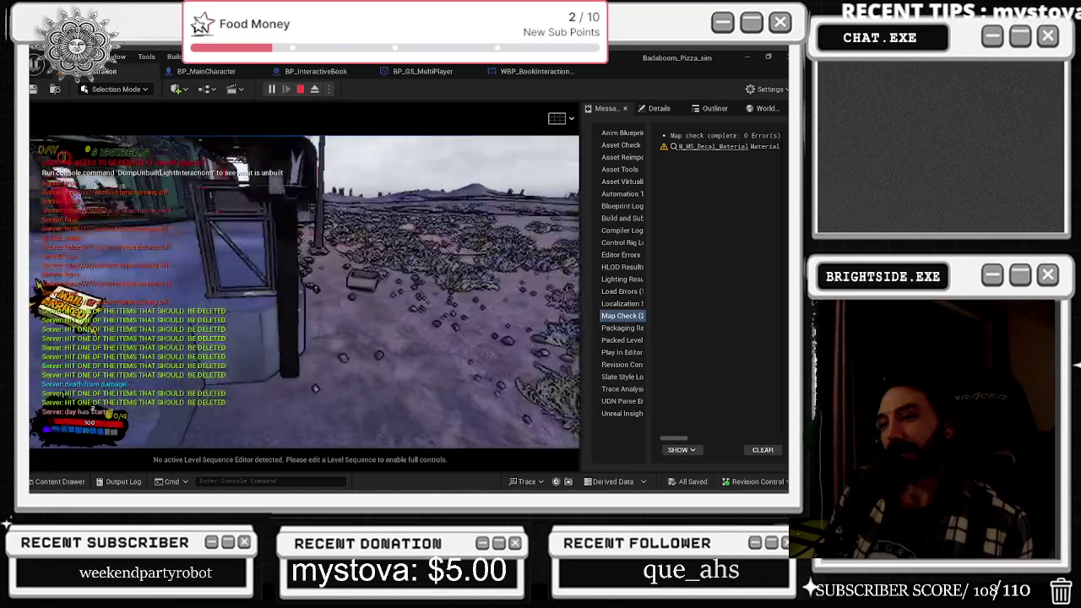
{"action": "key", "text": "e"}
{"action": "left_click", "coordinate": [297, 414]}
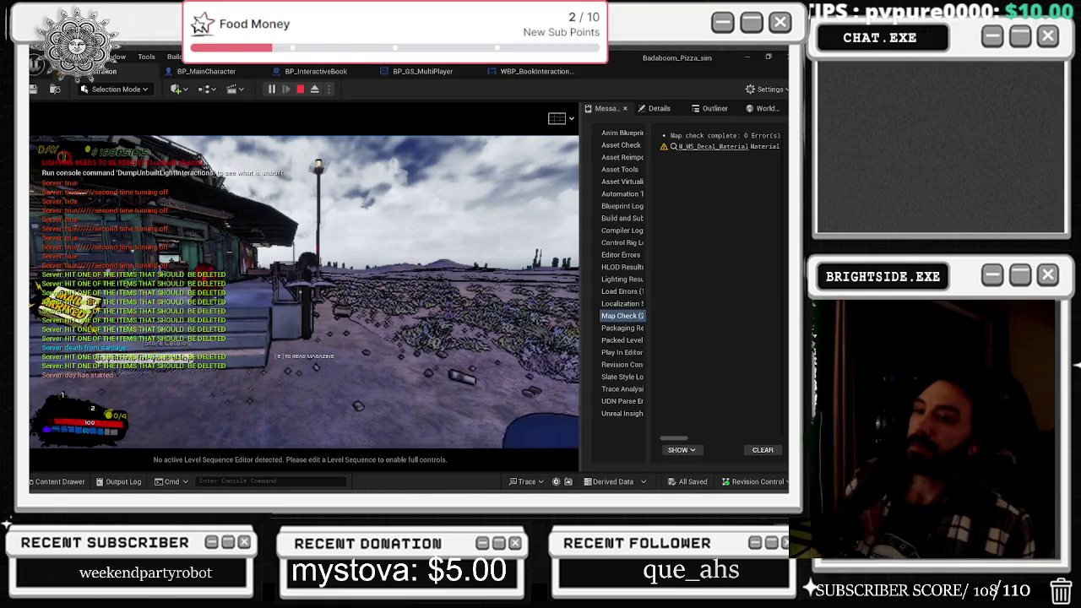
- Open the magazine, then walk past the mailbox to the building door and reopen it
{"action": "key", "text": "e"}
{"action": "key", "text": "e"}
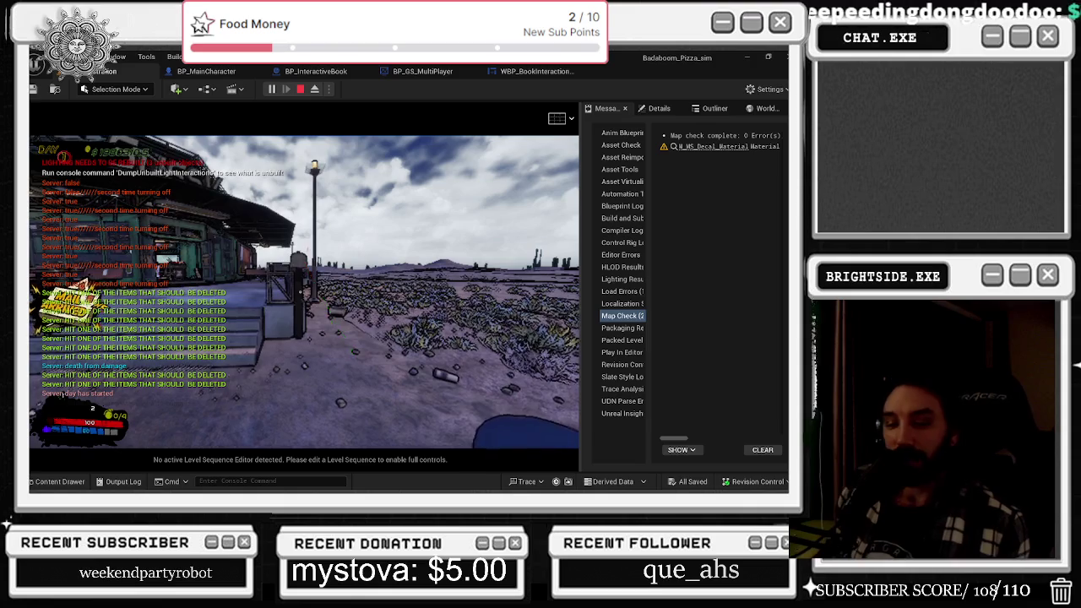
{"action": "key", "text": "w"}
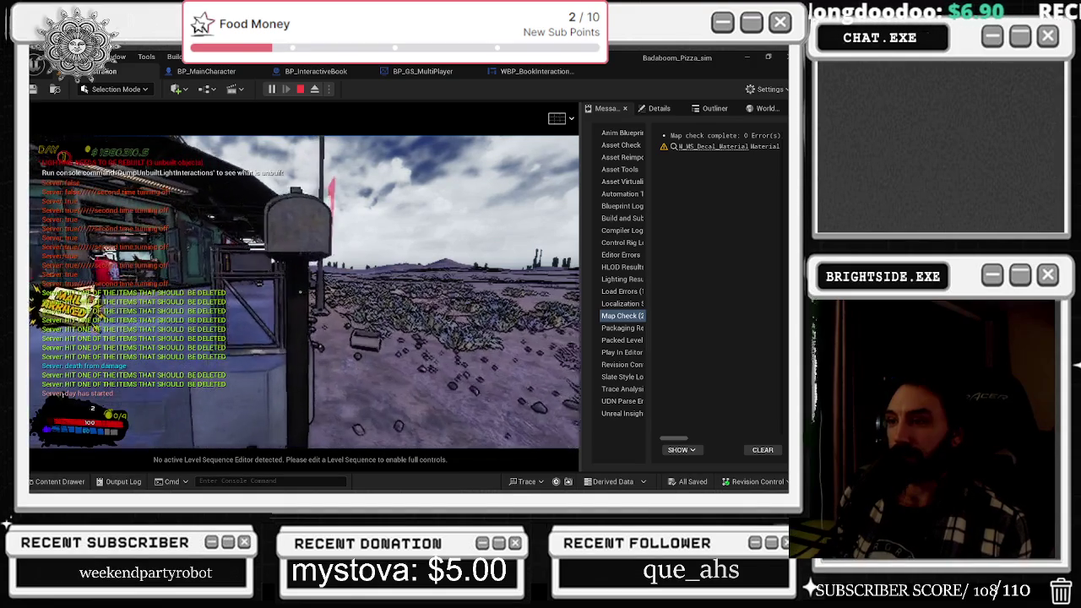
{"action": "key", "text": "w"}
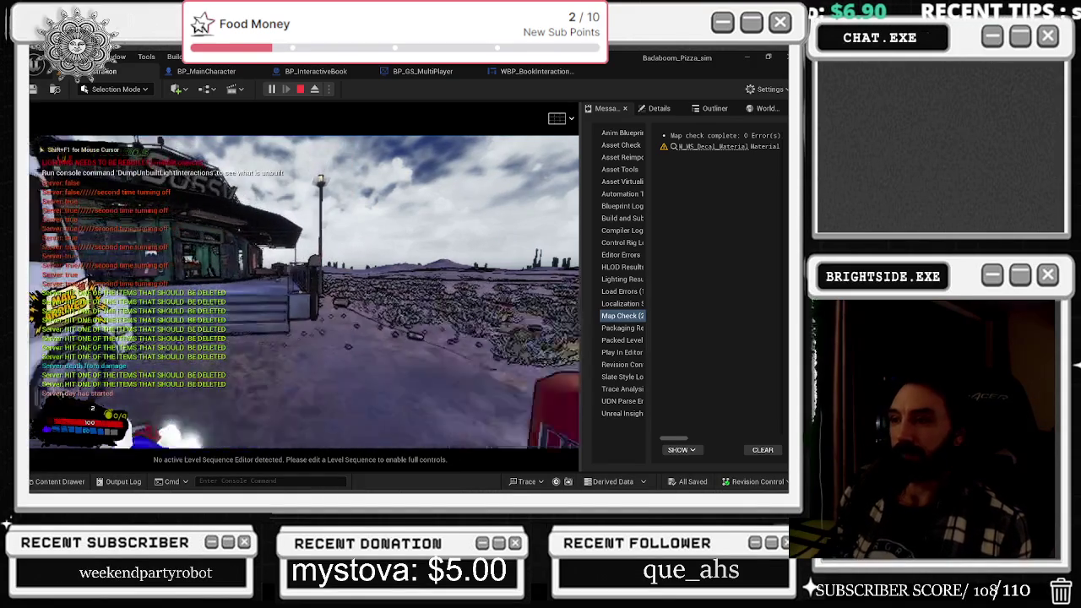
{"action": "key", "text": "w"}
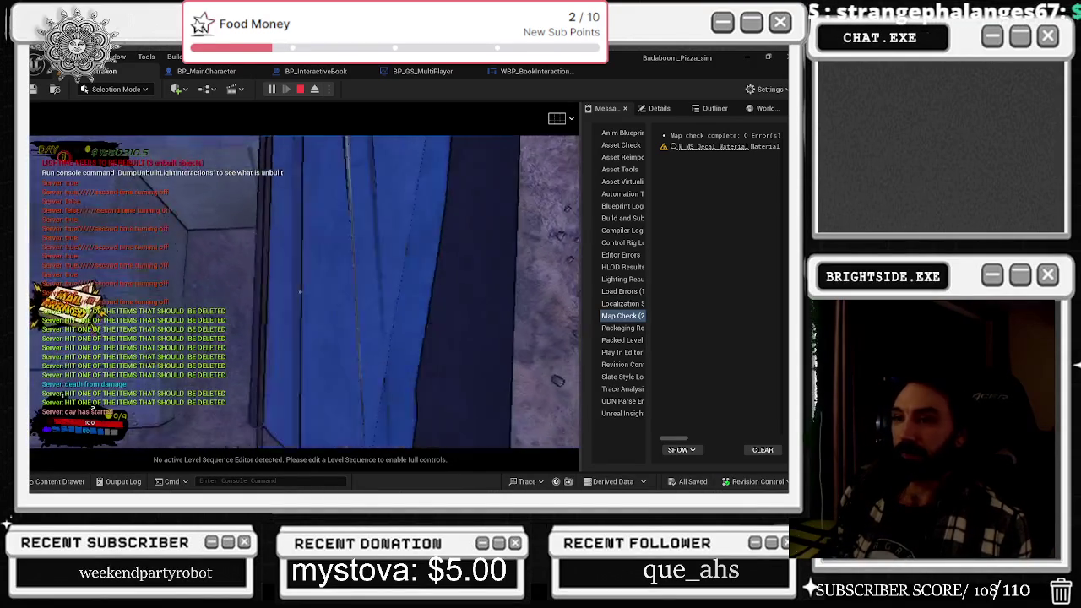
{"action": "key", "text": "e"}
{"action": "key", "text": "e"}
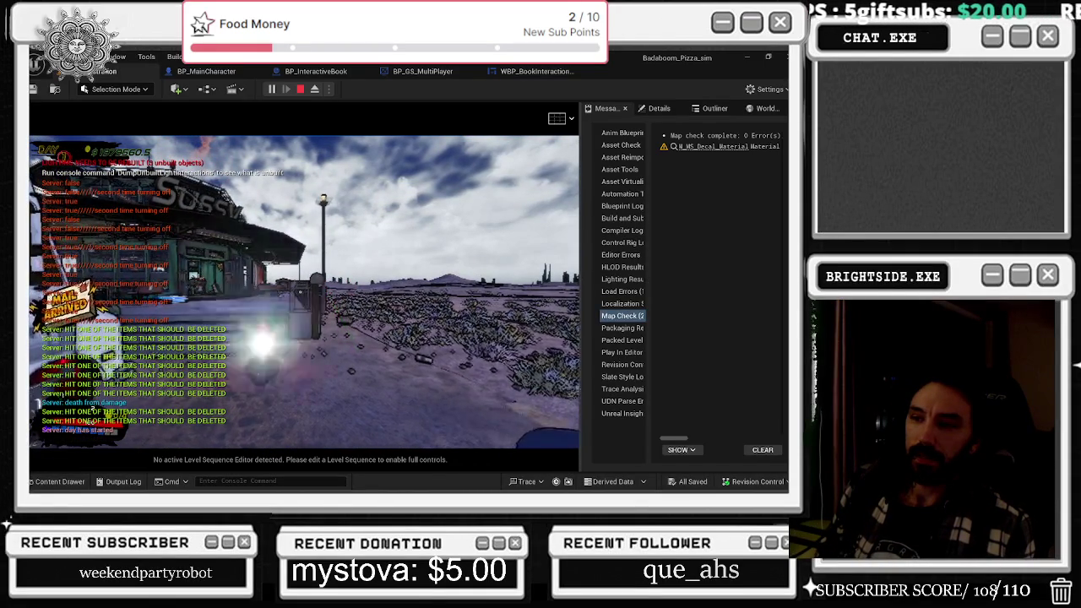
- Flip through the magazine ads at the street pole, then open and close the herb catalog
{"action": "key", "text": "w"}
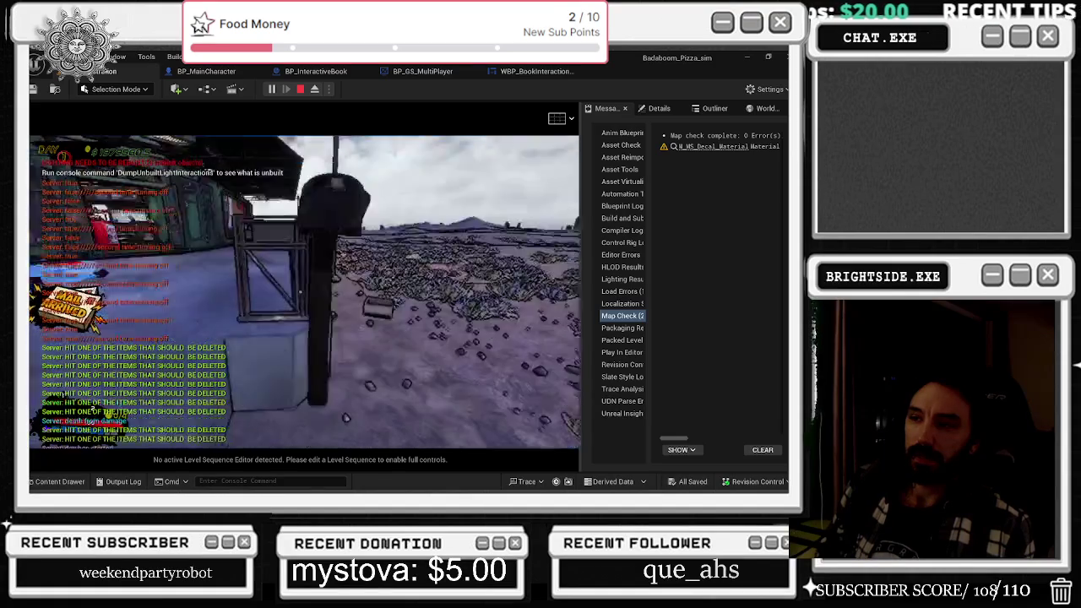
{"action": "key", "text": "e"}
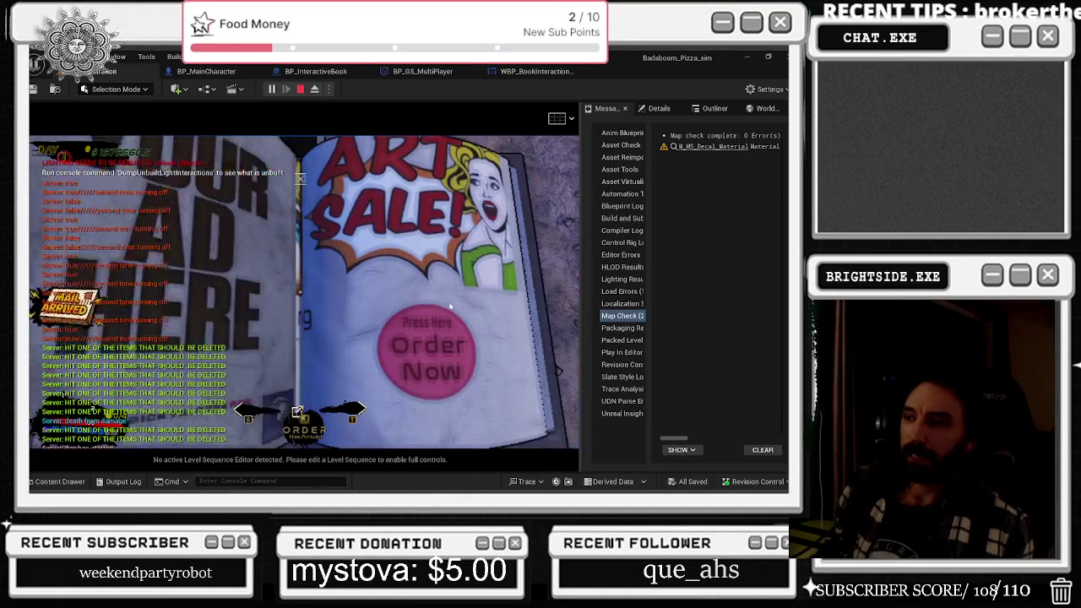
{"action": "key", "text": "e"}
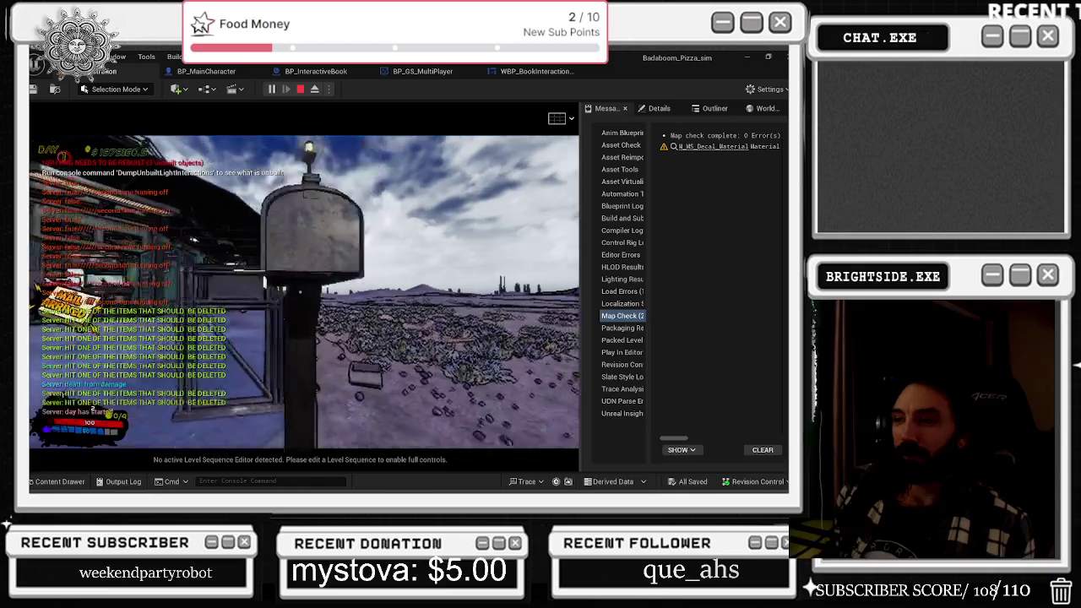
{"action": "key", "text": "e"}
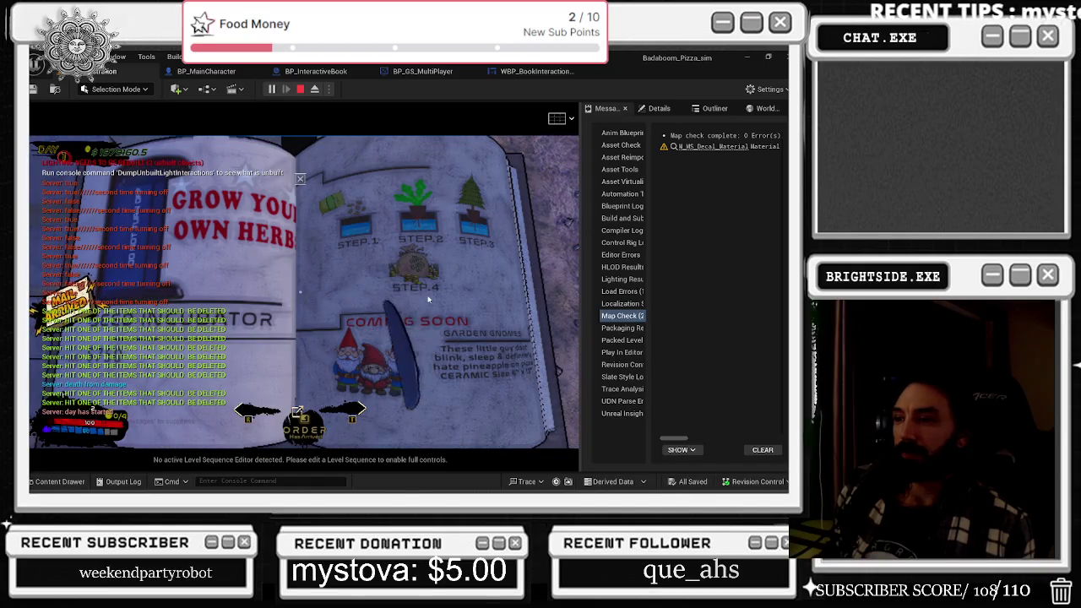
{"action": "key", "text": "e"}
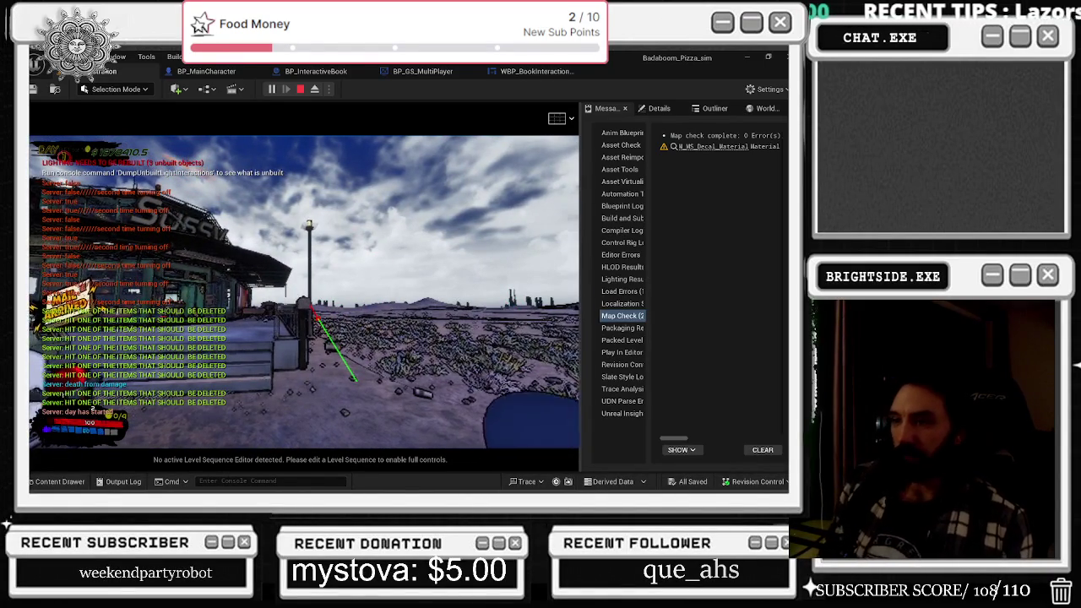
- Open the seed-pack page, then reopen the magazine to the balloon Order Now page
{"action": "key", "text": "w"}
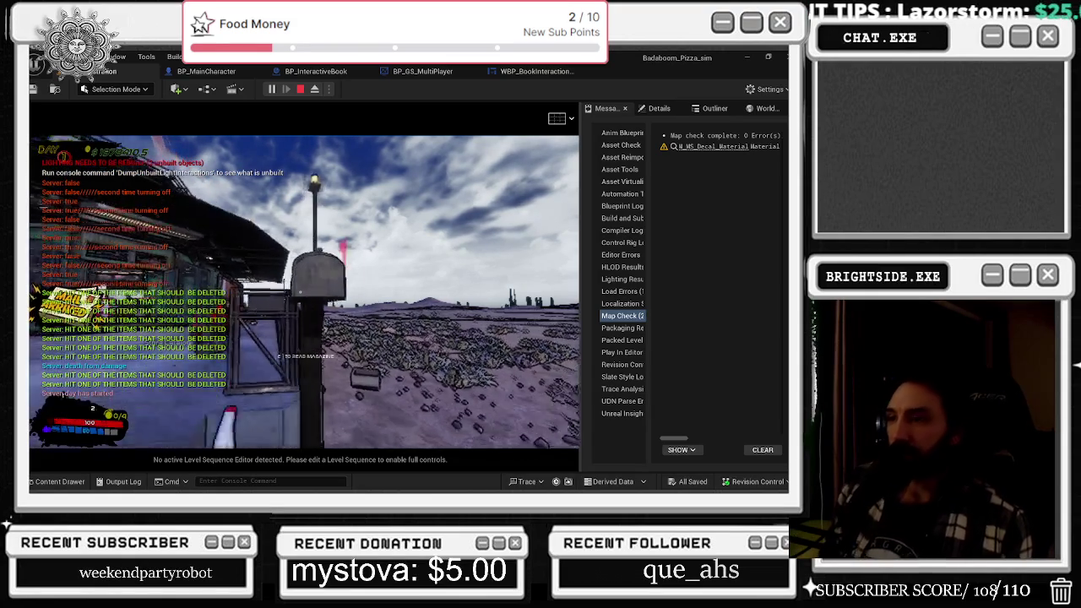
{"action": "key", "text": "e"}
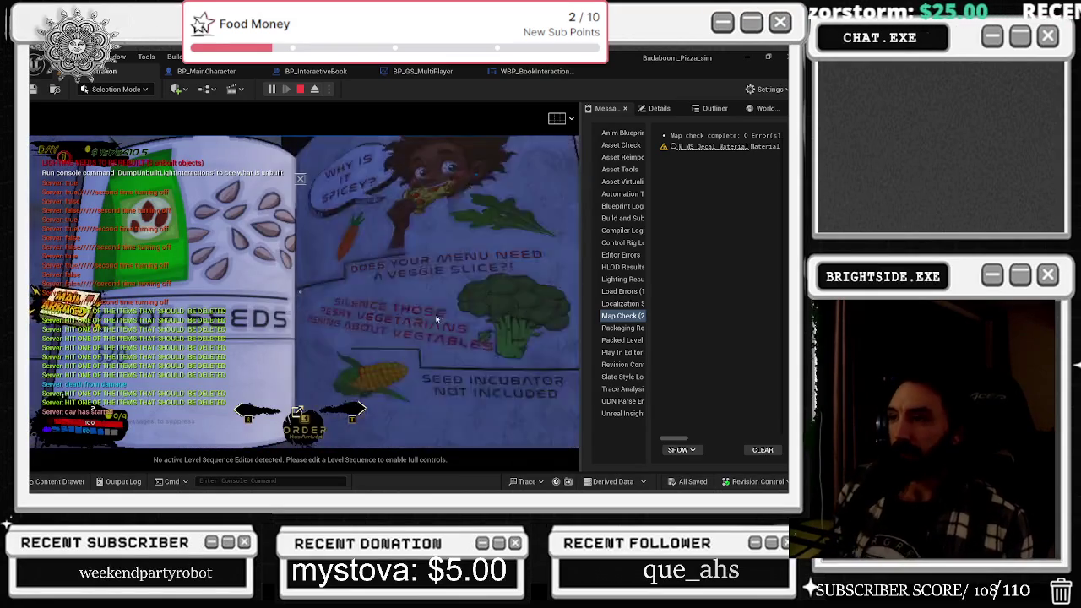
{"action": "left_click", "coordinate": [300, 292]}
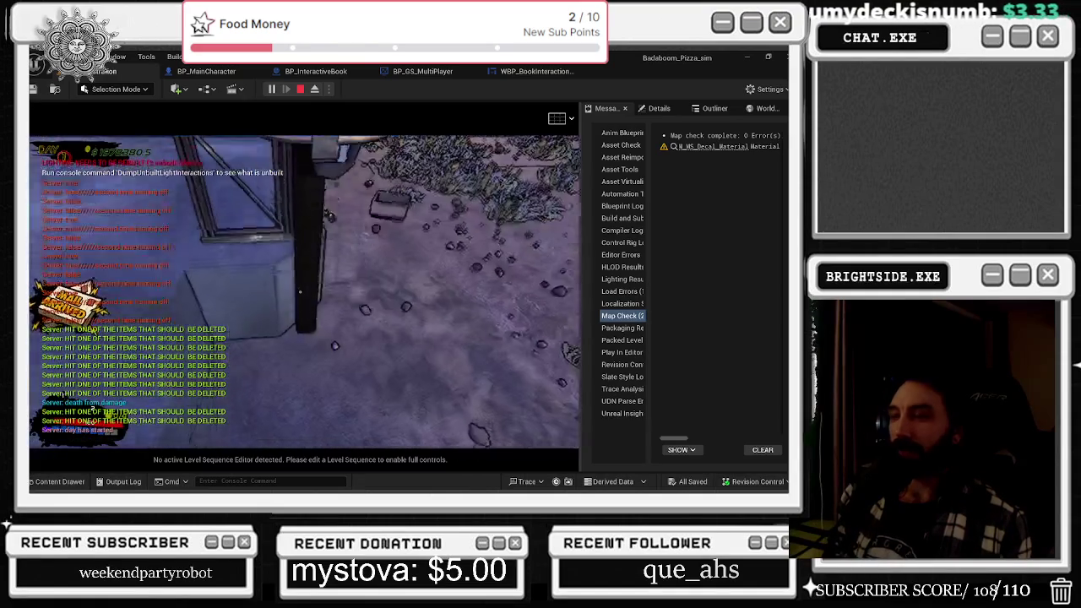
{"action": "key", "text": "e"}
{"action": "left_click", "coordinate": [435, 316]}
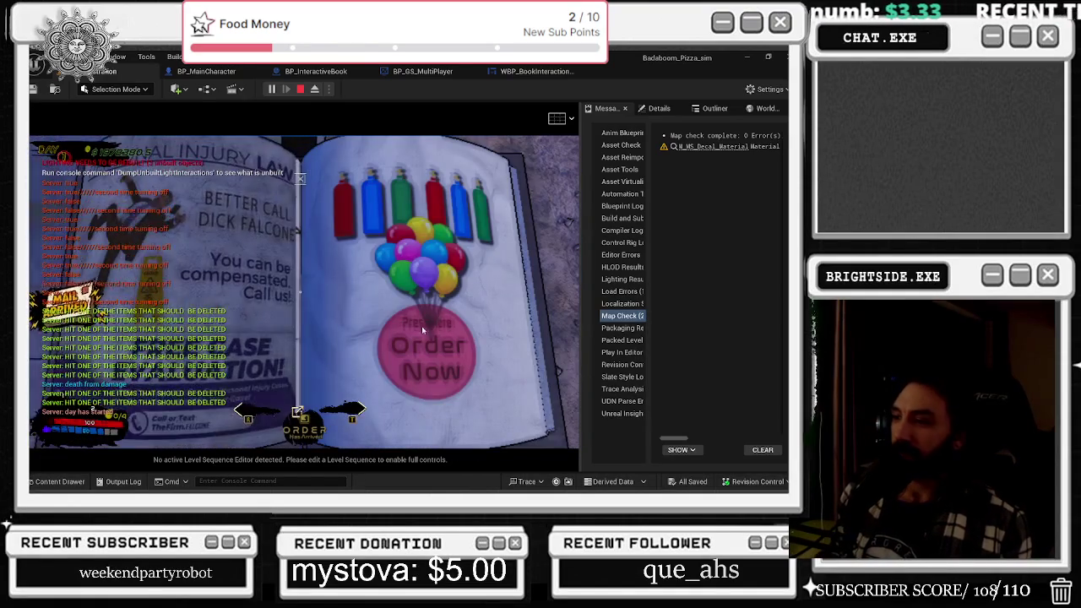
{"action": "left_click", "coordinate": [422, 326]}
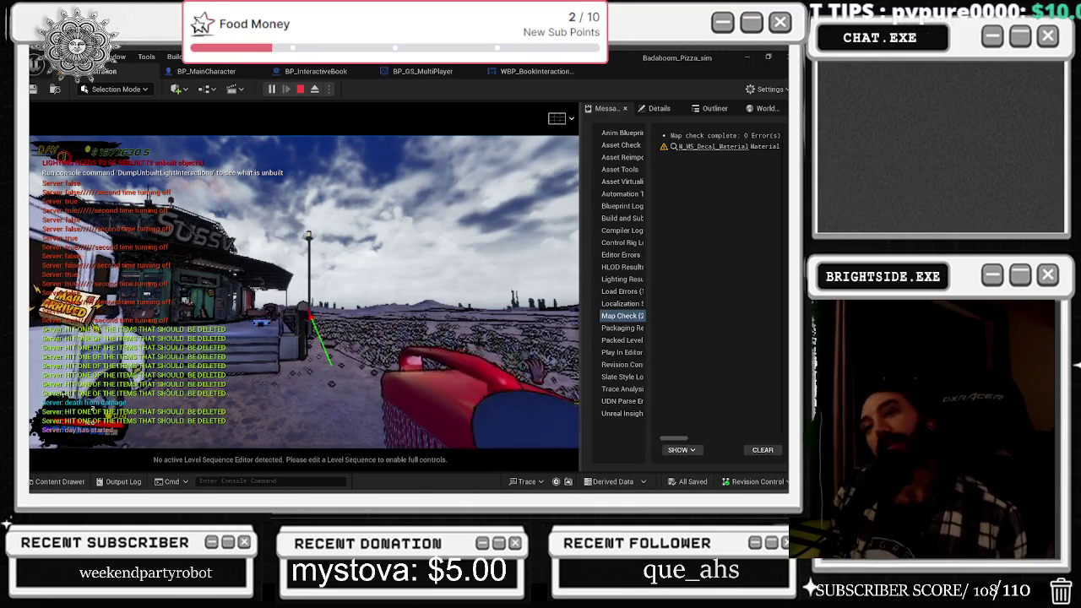
- View and close the Mystery Paint page at the lamp post
{"action": "key", "text": "w"}
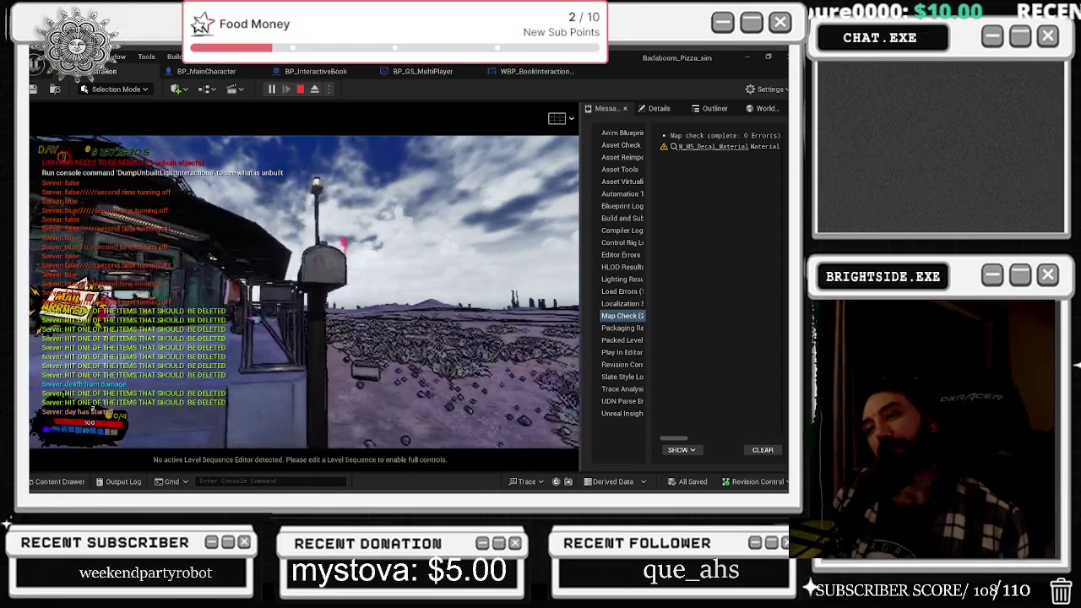
{"action": "key", "text": "e"}
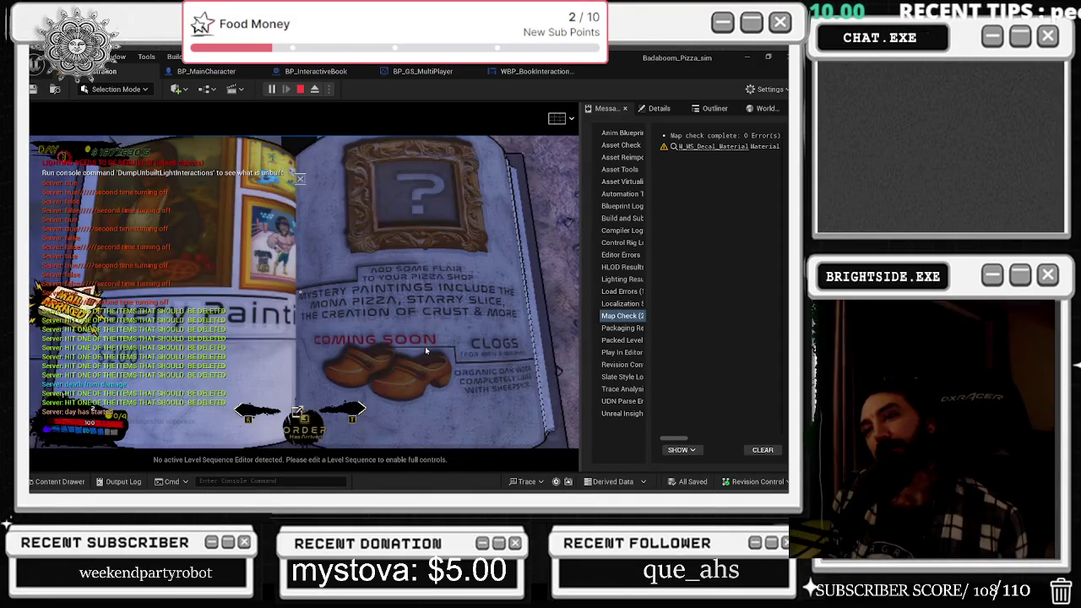
{"action": "left_click", "coordinate": [425, 346]}
{"action": "key", "text": "s"}
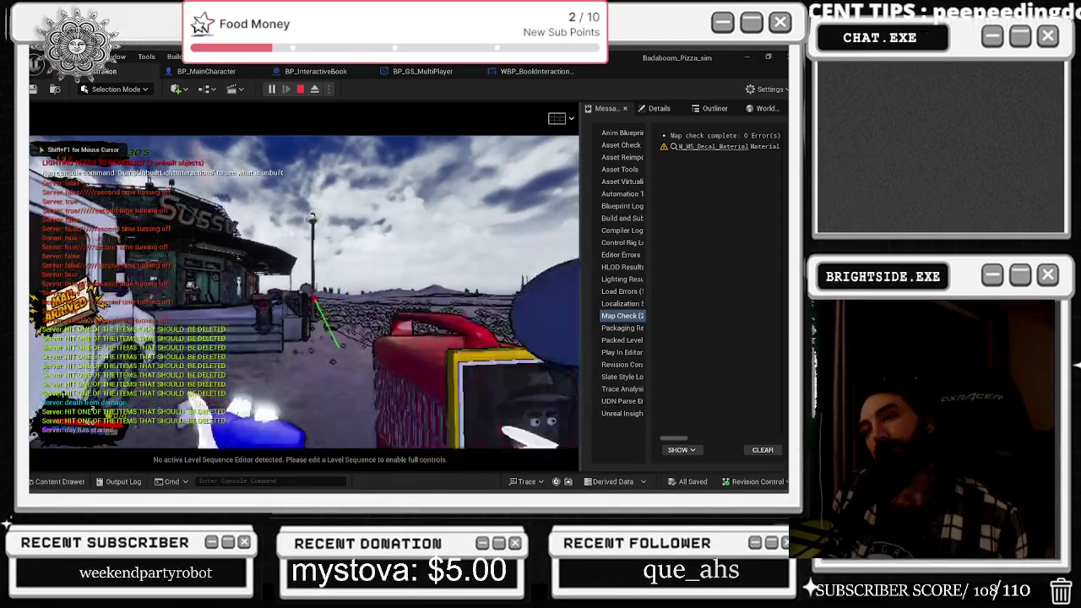
- Walk around the canister and building back to the mailbox and view the balloons order page
{"action": "key", "text": "w"}
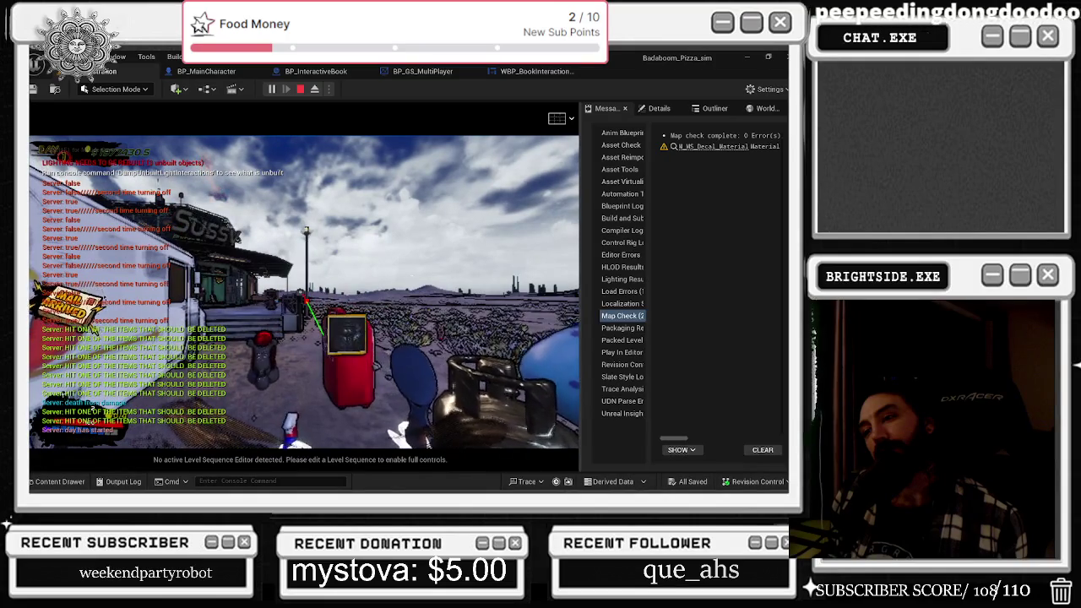
{"action": "key", "text": "w"}
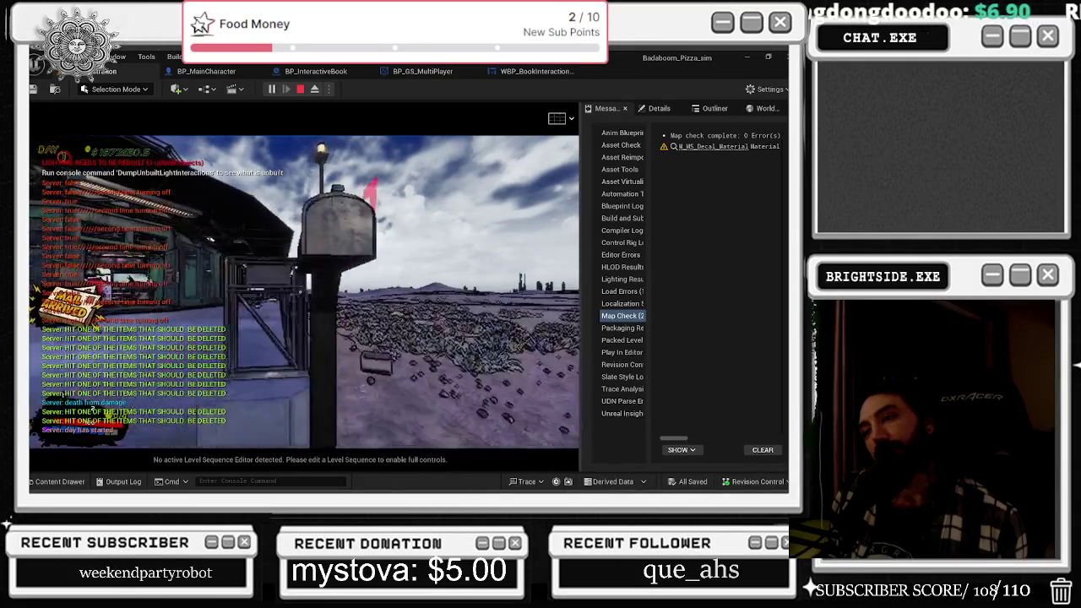
{"action": "key", "text": "w"}
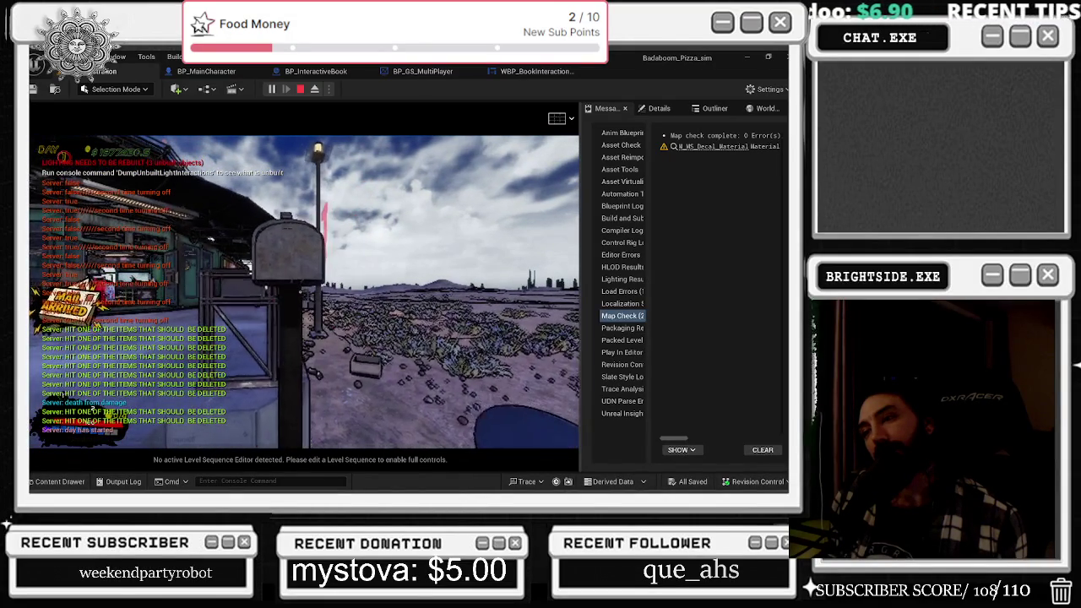
{"action": "key", "text": "w"}
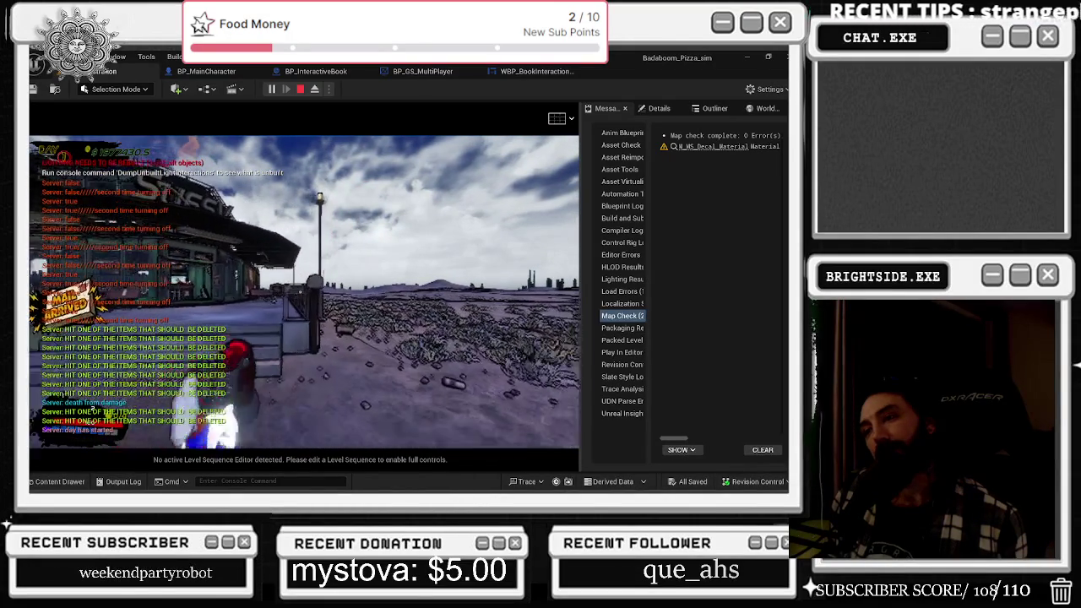
{"action": "key", "text": "w"}
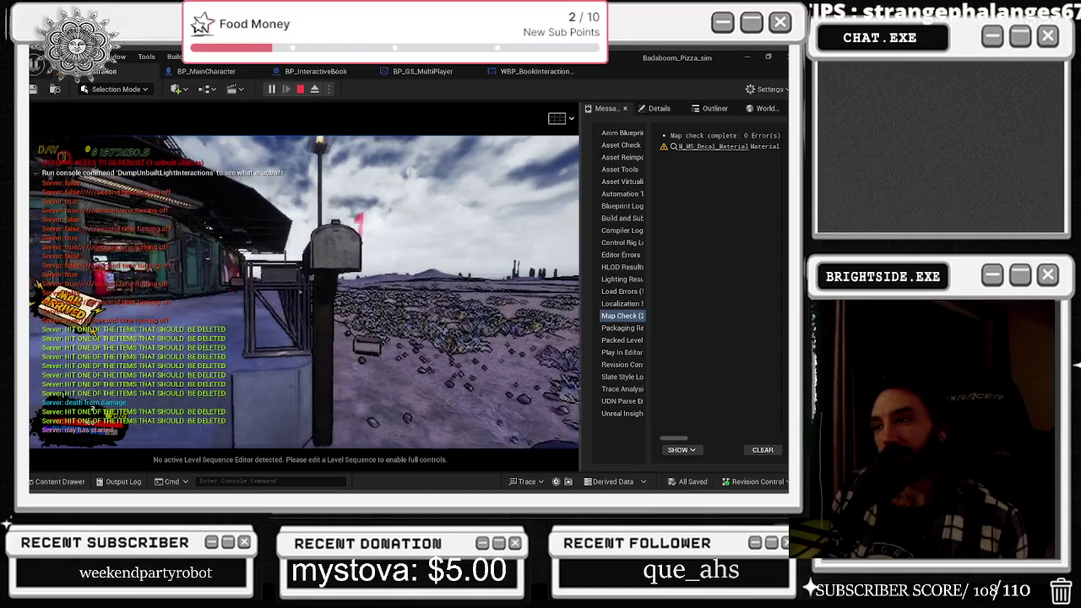
{"action": "key", "text": "w"}
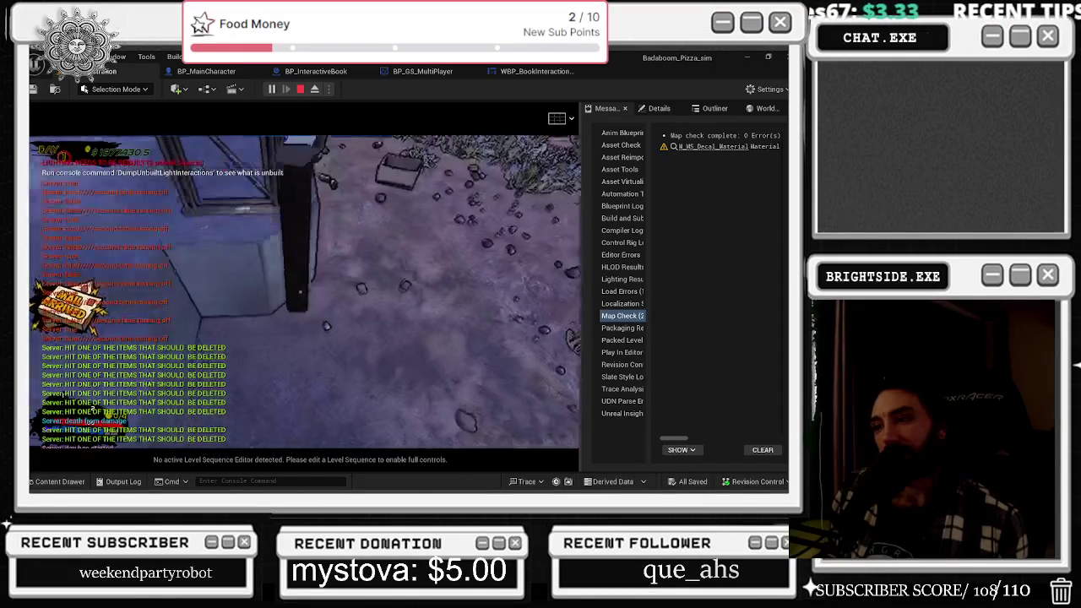
{"action": "key", "text": "e"}
{"action": "left_click", "coordinate": [418, 381]}
{"action": "key", "text": "e"}
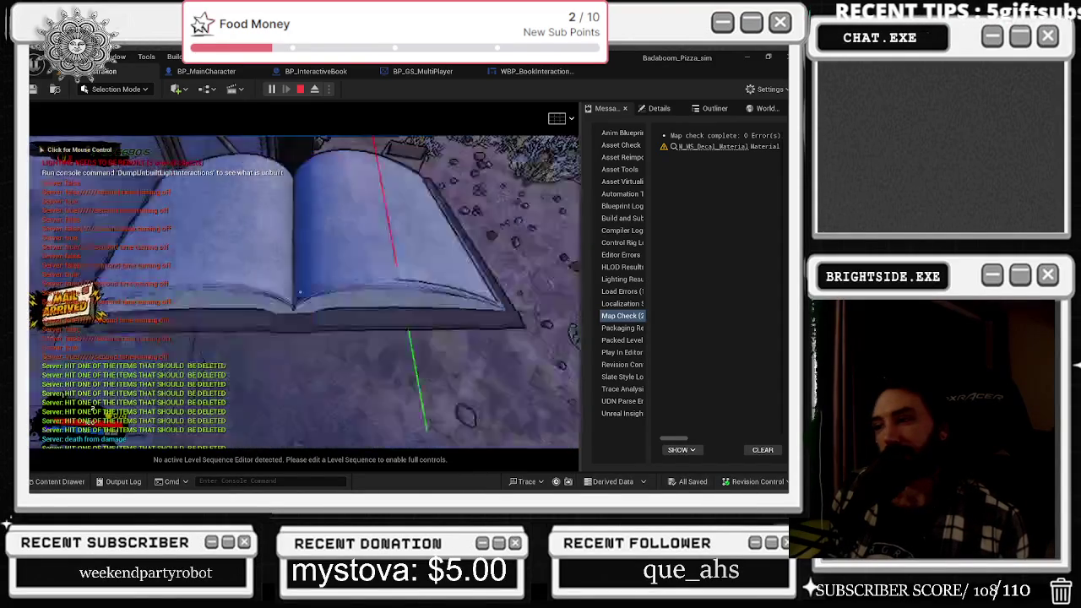
- Release and regain mouse control, then flip two order-book pages at the mailbox
{"action": "key", "text": "w"}
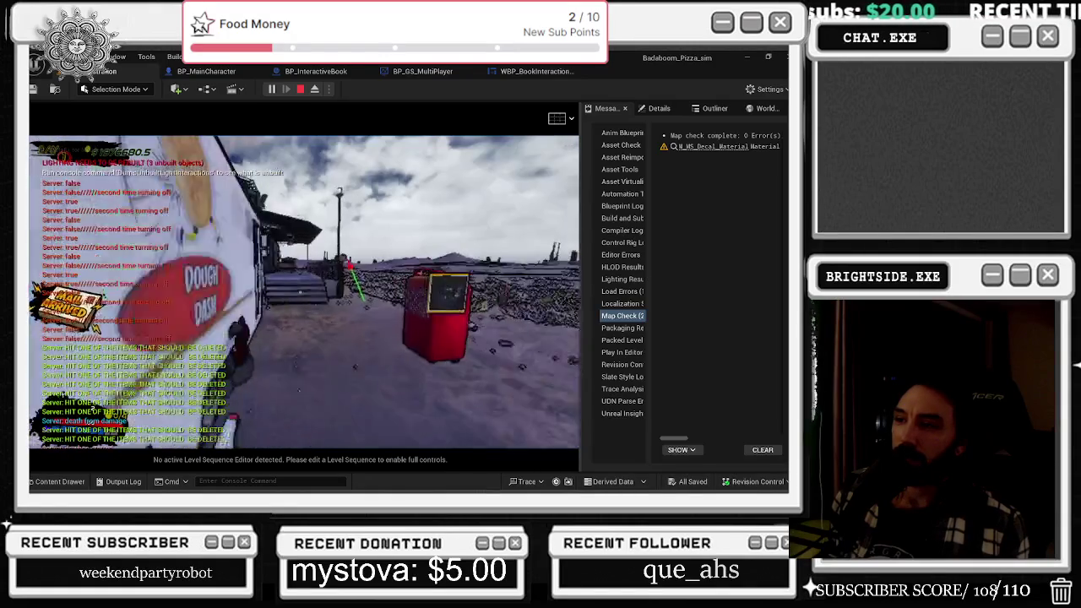
{"action": "key", "text": "shift+F1"}
{"action": "left_click", "coordinate": [575, 372]}
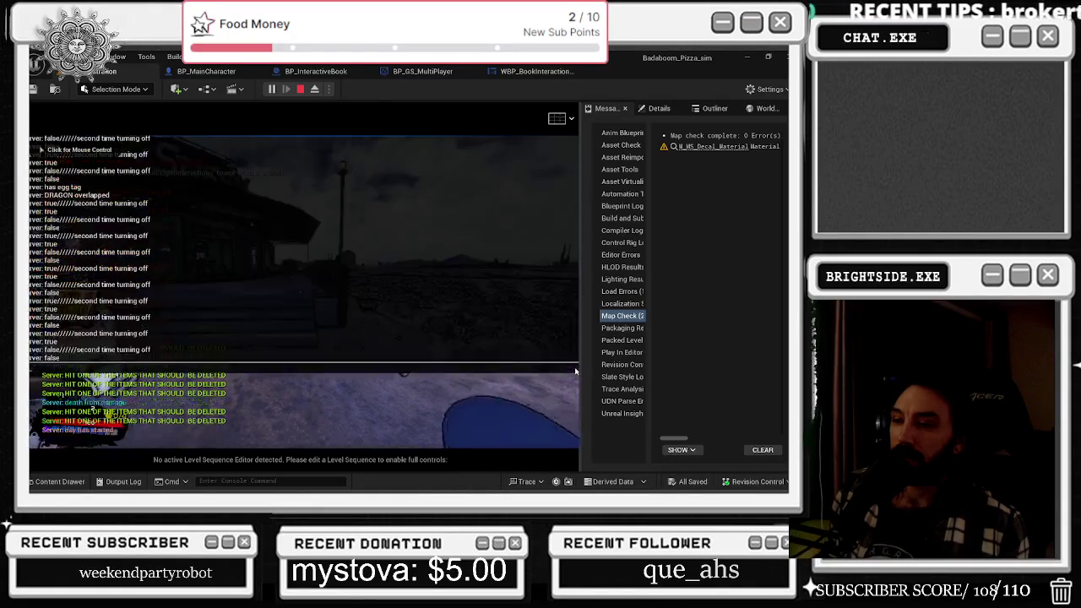
{"action": "key", "text": "w"}
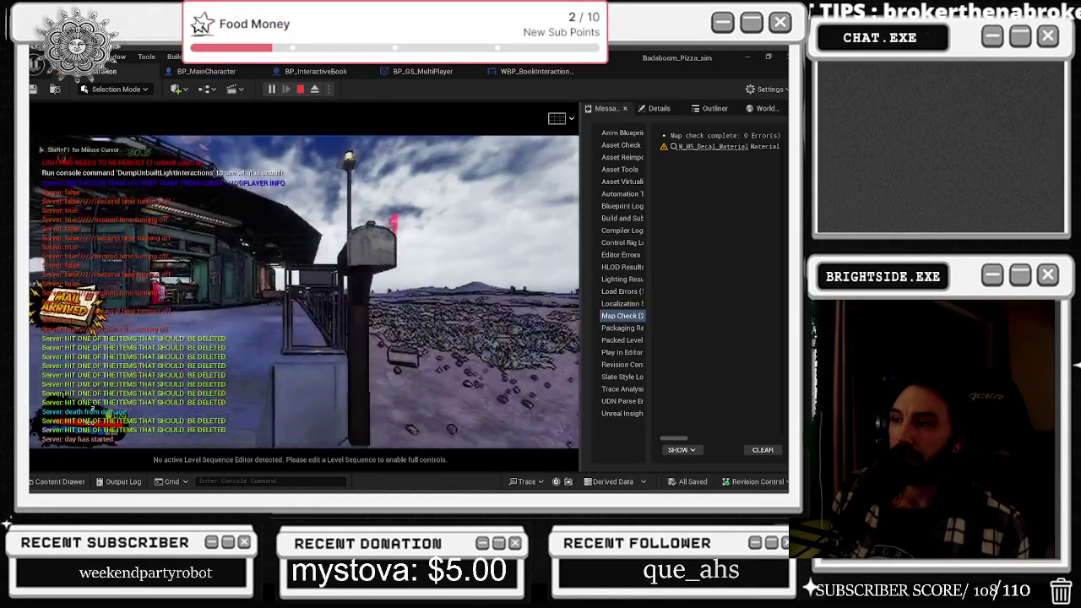
{"action": "key", "text": "e"}
{"action": "key", "text": "Right"}
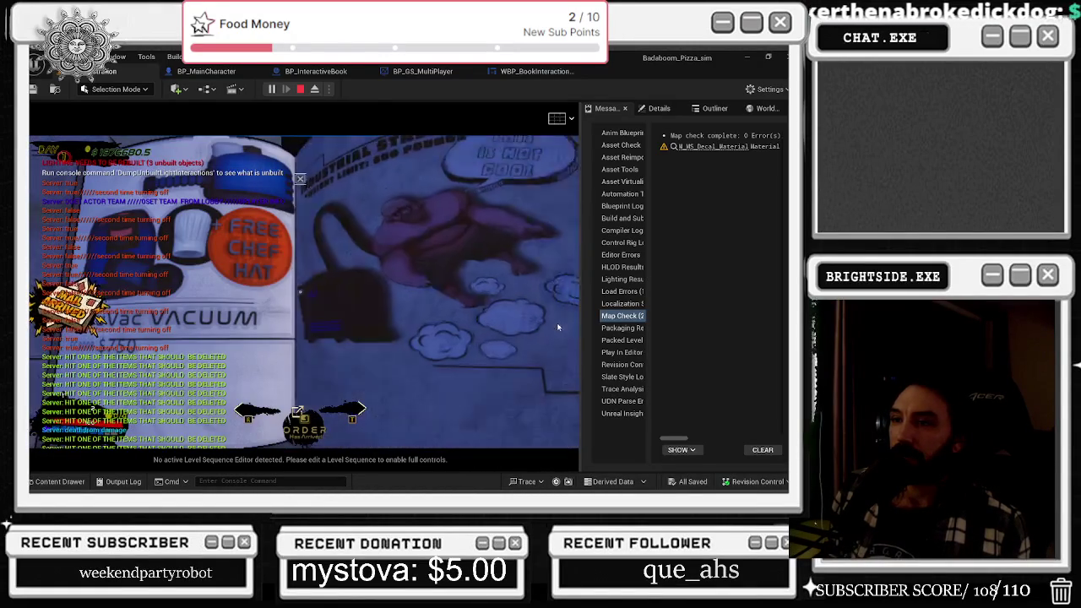
{"action": "key", "text": "Right"}
{"action": "key", "text": "e"}
- Pull out the white-and-blue item, open the Art Sale page, and stop play
{"action": "key", "text": "s"}
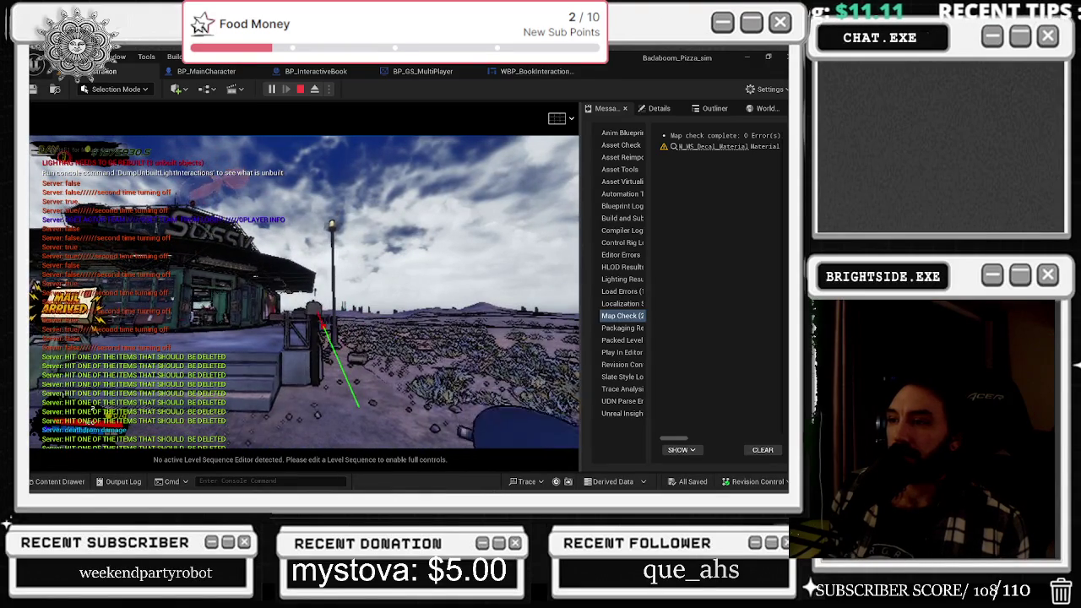
{"action": "key", "text": "w"}
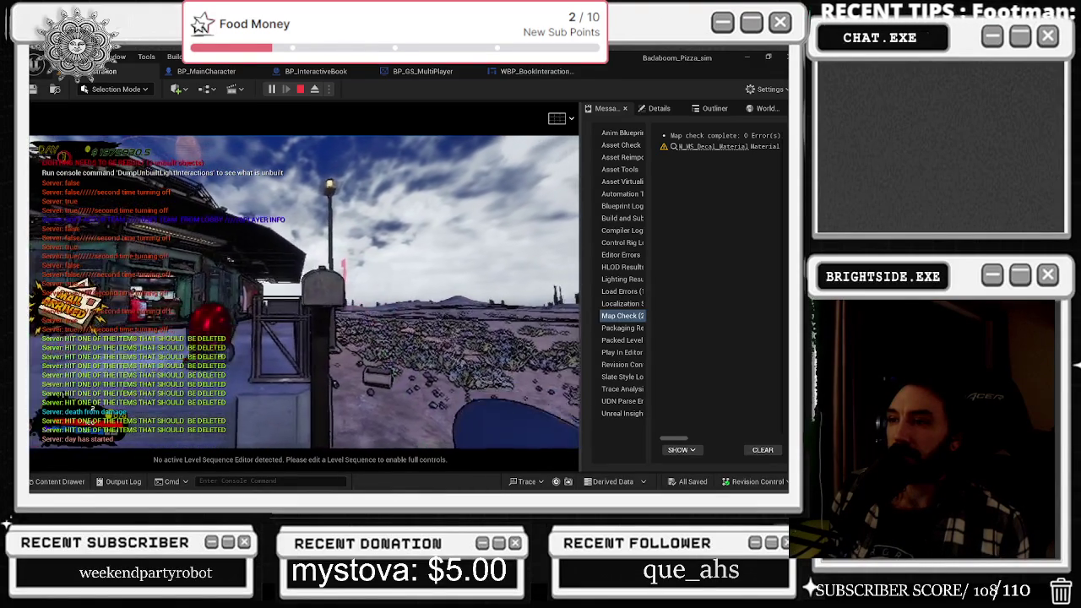
{"action": "key", "text": "e"}
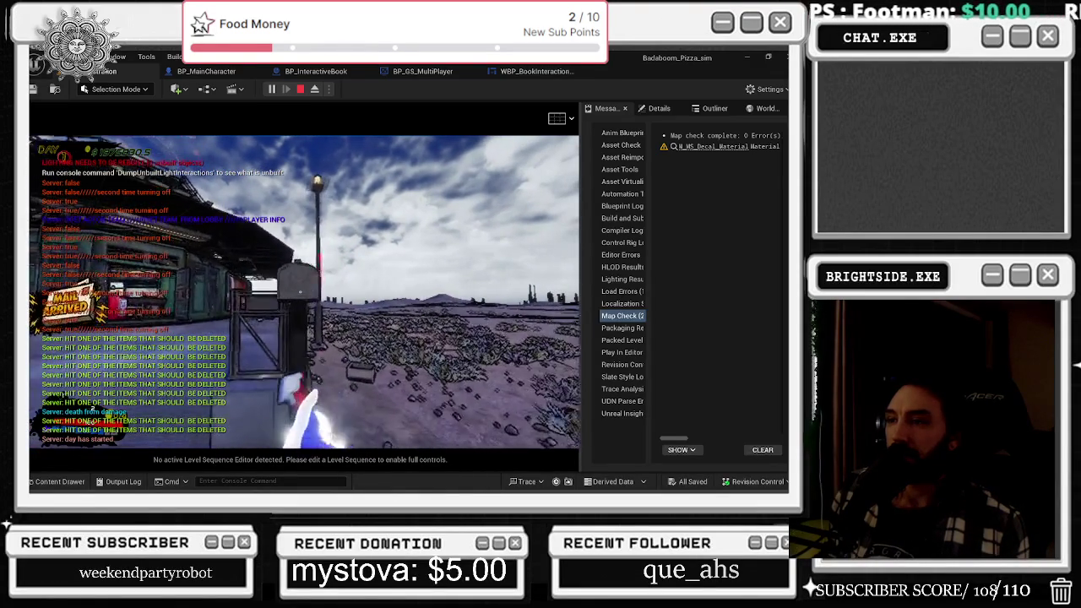
{"action": "key", "text": "w"}
{"action": "key", "text": "e"}
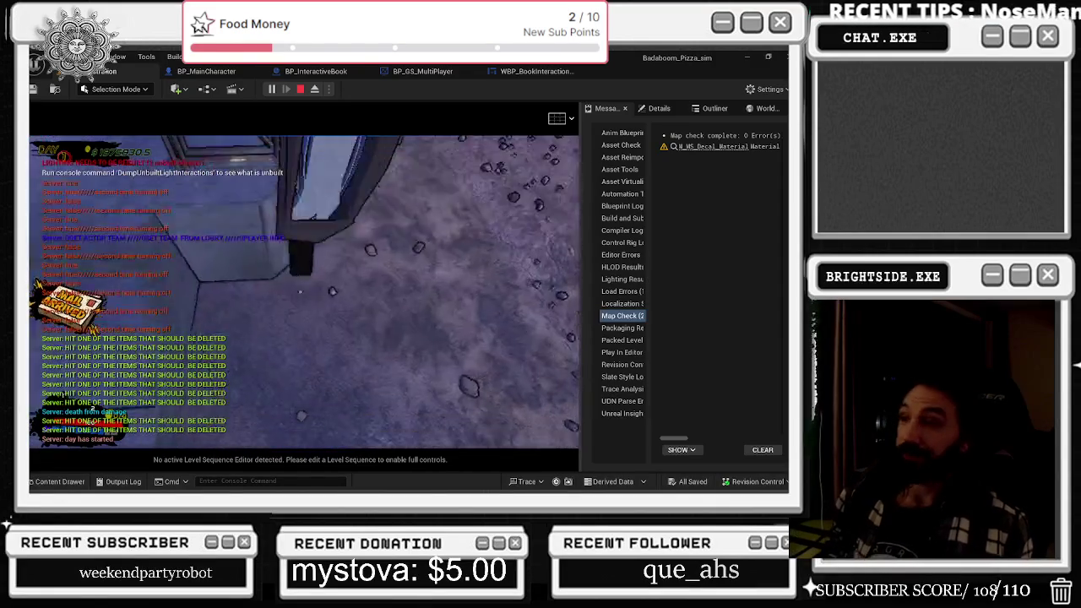
{"action": "key", "text": "e"}
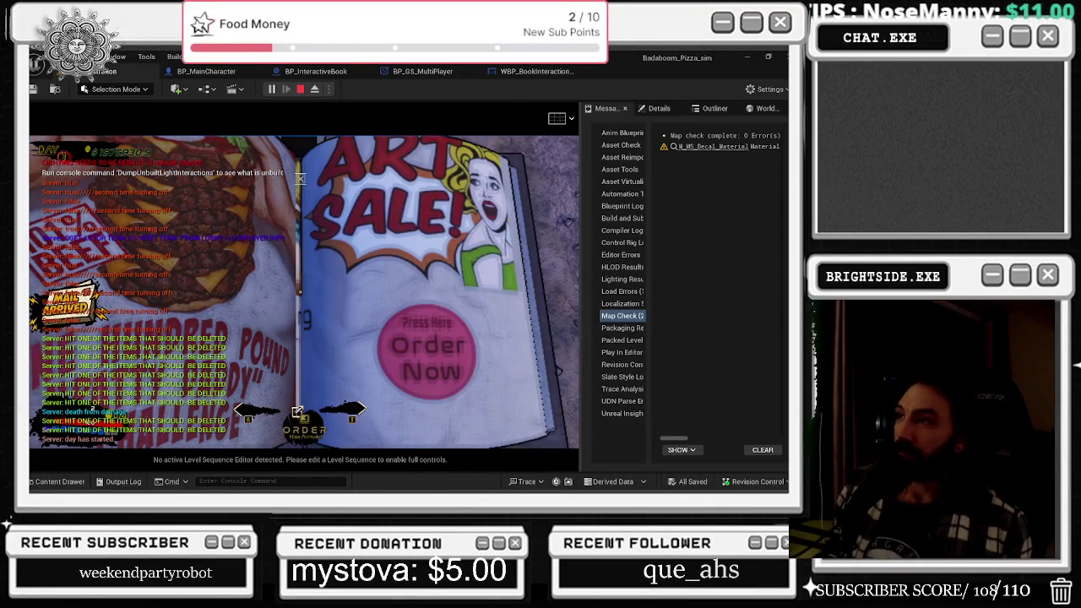
{"action": "key", "text": "Escape"}
{"action": "left_click", "coordinate": [414, 71]}
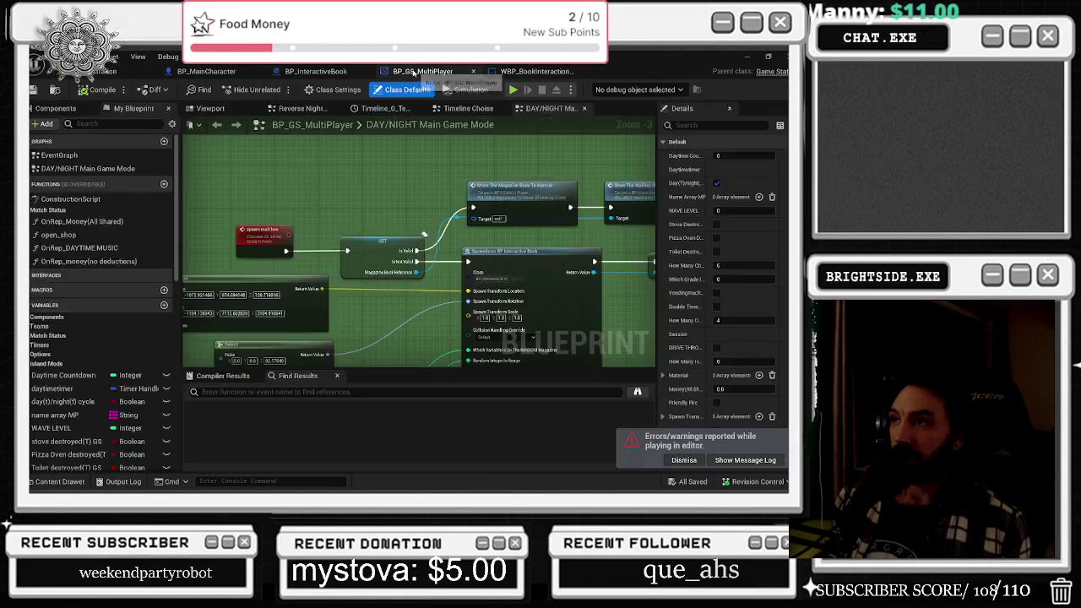
- Jump from BP_MainCharacter's Spawn Mail Box call to its event definition
{"action": "left_click", "coordinate": [318, 71]}
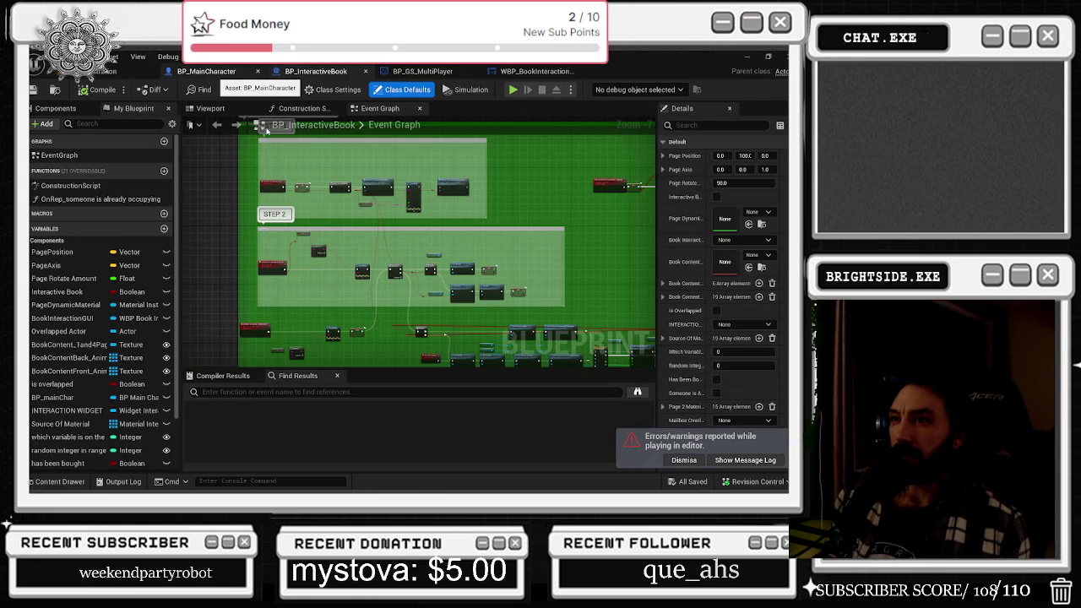
{"action": "left_click", "coordinate": [211, 71]}
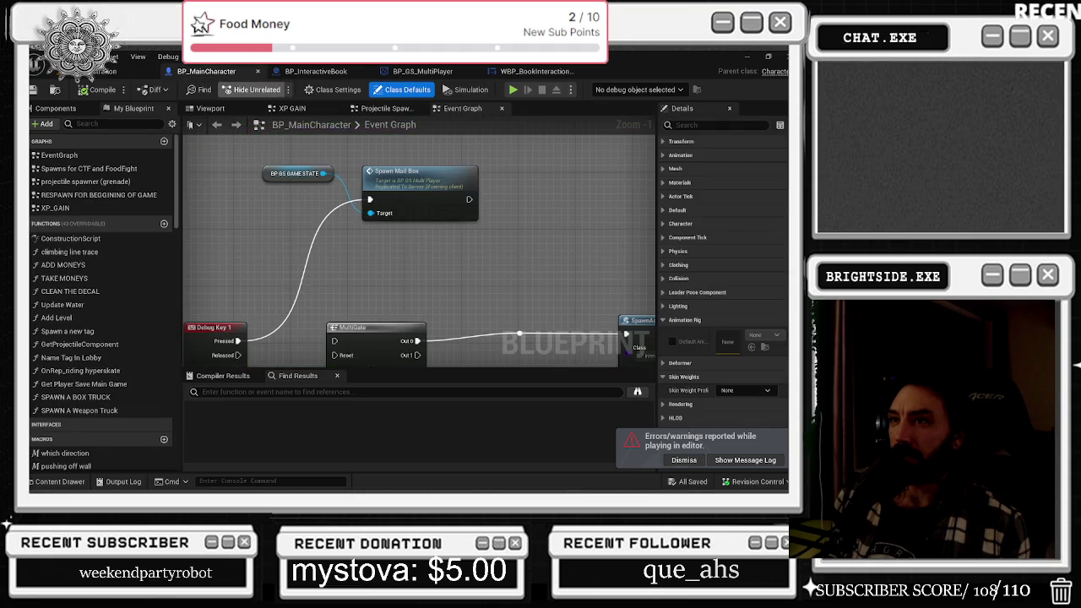
{"action": "left_click_drag", "start_coordinate": [254, 156], "coordinate": [490, 227]}
{"action": "mouse_move", "coordinate": [354, 235]}
{"action": "left_mouse_down"}
{"action": "mouse_move", "coordinate": [409, 229]}
{"action": "mouse_move", "coordinate": [347, 222]}
{"action": "left_mouse_up"}
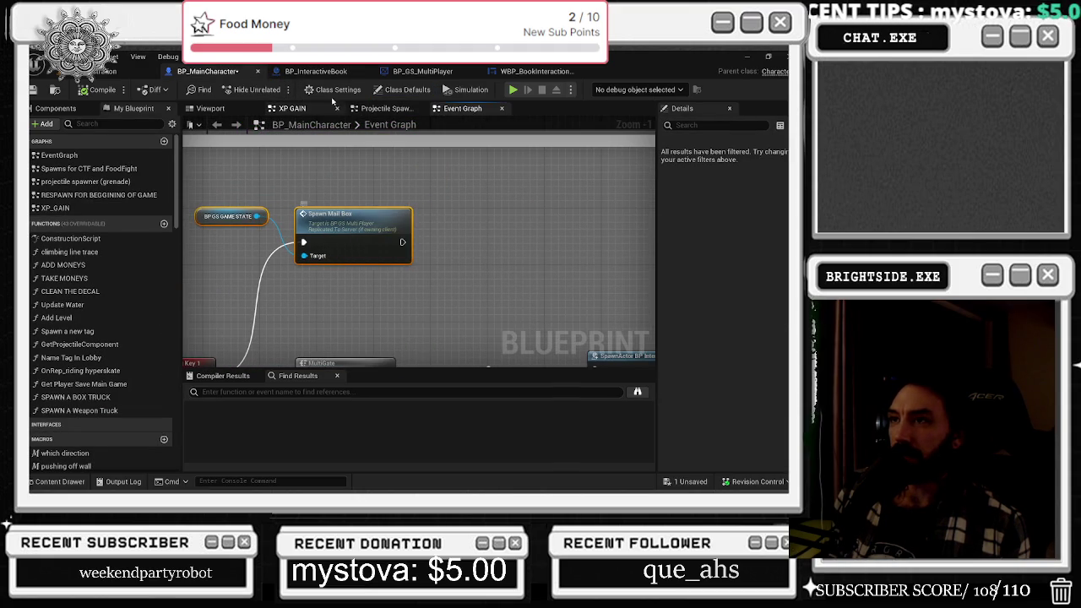
{"action": "double_click", "coordinate": [317, 222]}
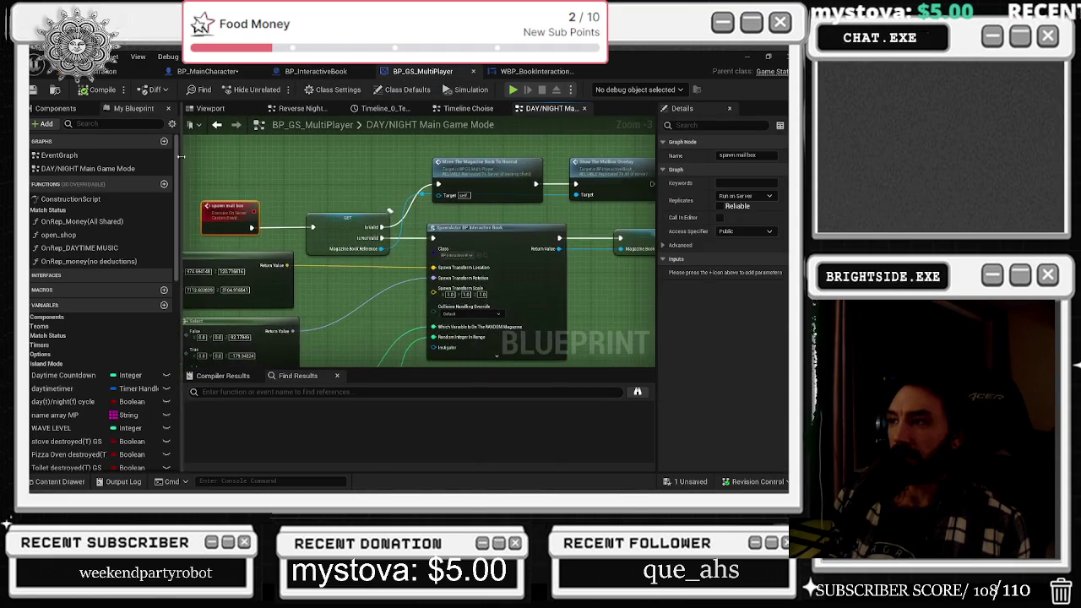
- Follow the spawn chain to BP_InteractiveBook and open the multicast magazine-reset event
{"action": "left_click_drag", "start_coordinate": [431, 226], "coordinate": [309, 250]}
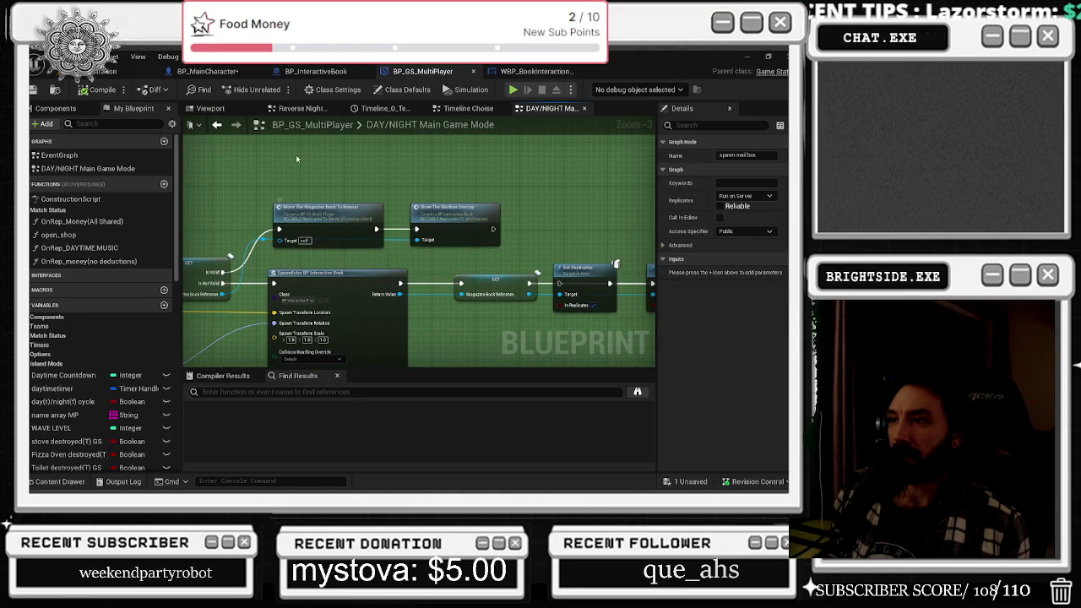
{"action": "left_click_drag", "start_coordinate": [338, 193], "coordinate": [187, 193]}
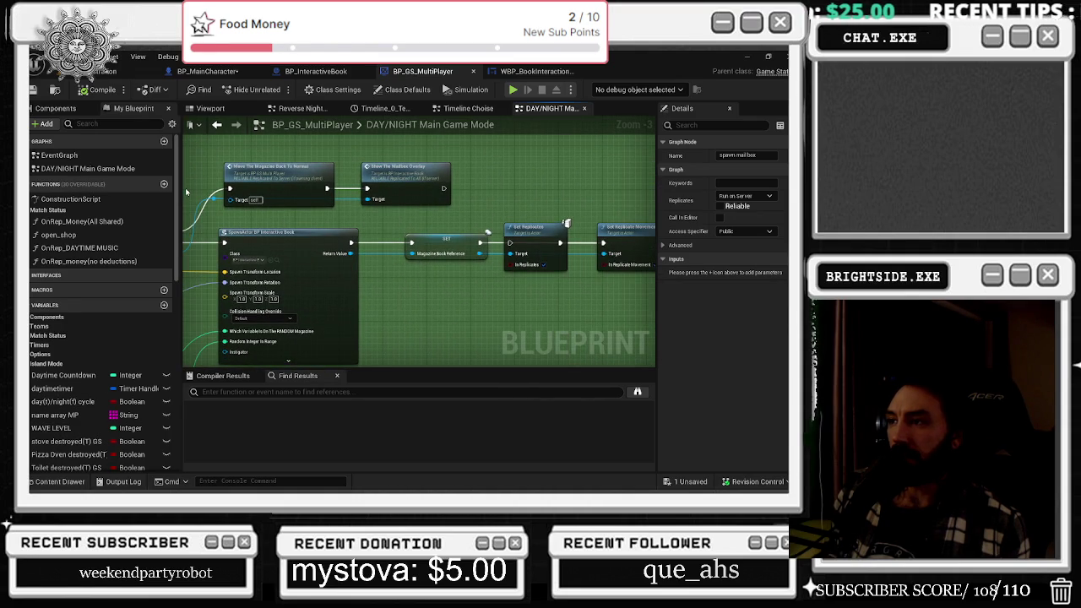
{"action": "left_click_drag", "start_coordinate": [336, 229], "coordinate": [450, 233]}
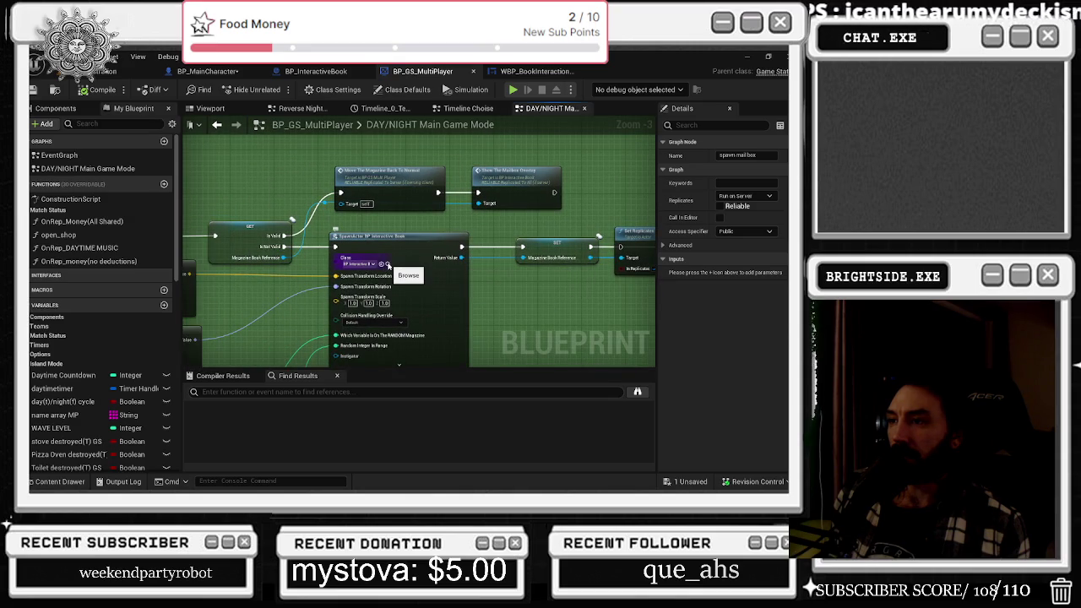
{"action": "left_click", "coordinate": [387, 264]}
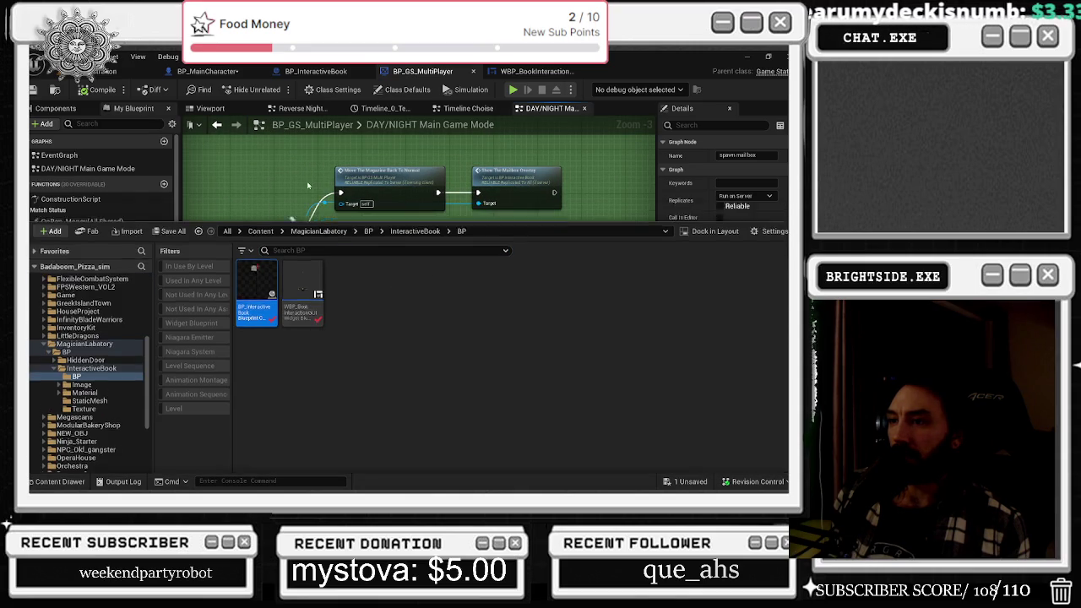
{"action": "left_click", "coordinate": [307, 181]}
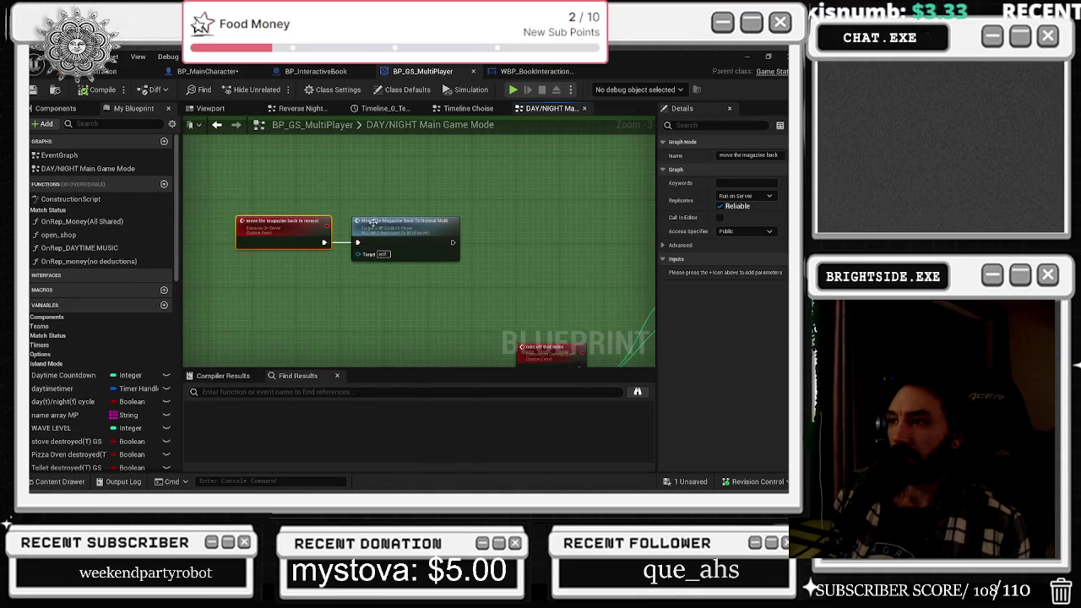
{"action": "double_click", "coordinate": [429, 230]}
{"action": "left_click_drag", "start_coordinate": [418, 227], "coordinate": [249, 197]}
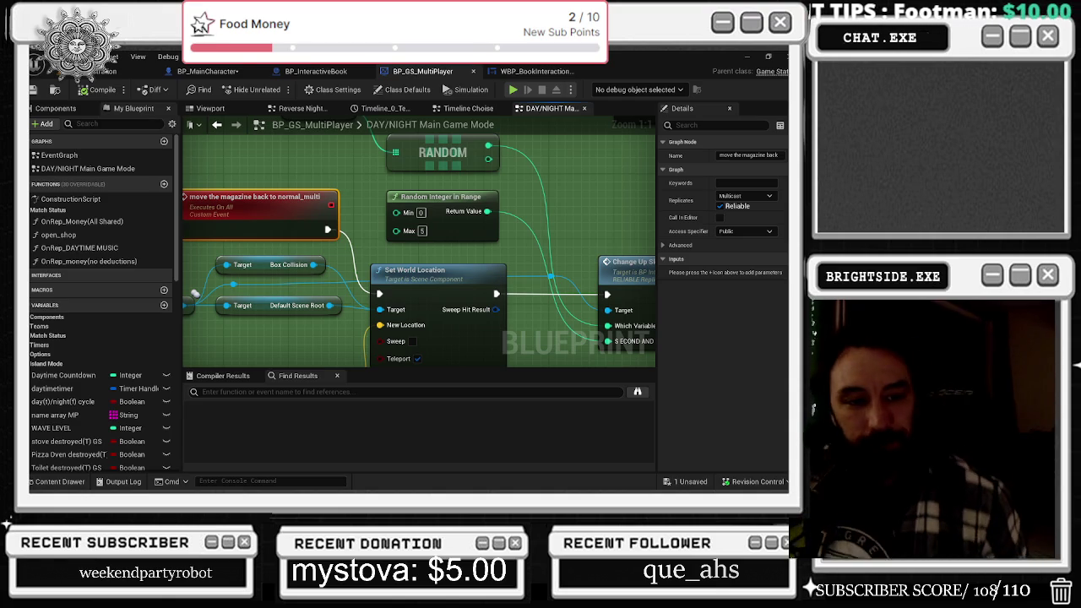
- Zoom out, drag the Select and Island Mode nodes up-left, and cancel the autosave
{"action": "key", "text": "alt+Tab"}
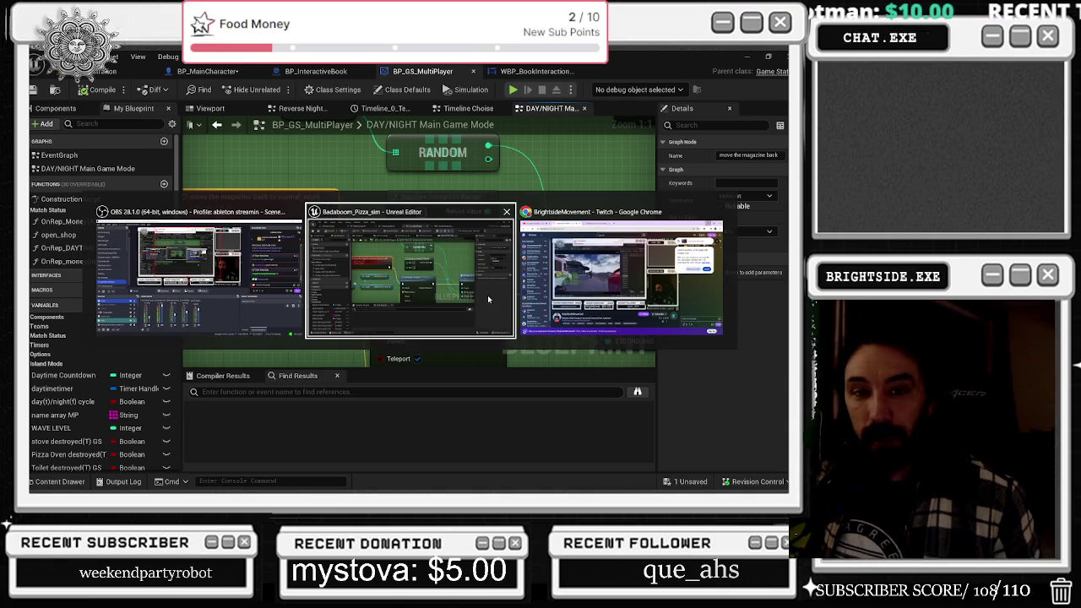
{"action": "key", "text": "Escape"}
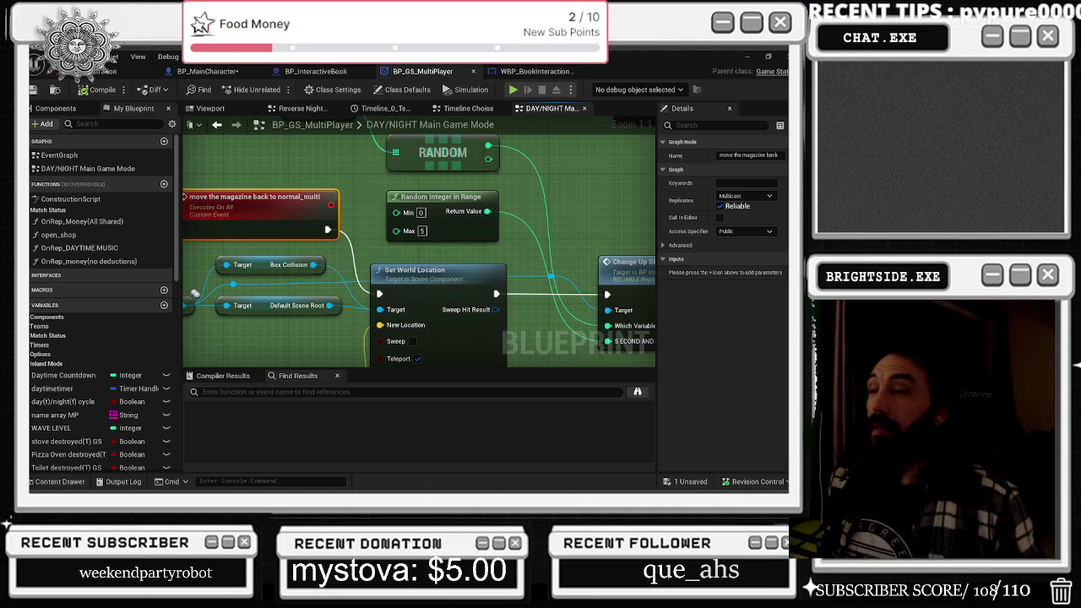
{"action": "double_click", "coordinate": [414, 124]}
{"action": "scroll", "coordinate": [385, 146], "scroll_direction": "down", "scroll_amount": 5}
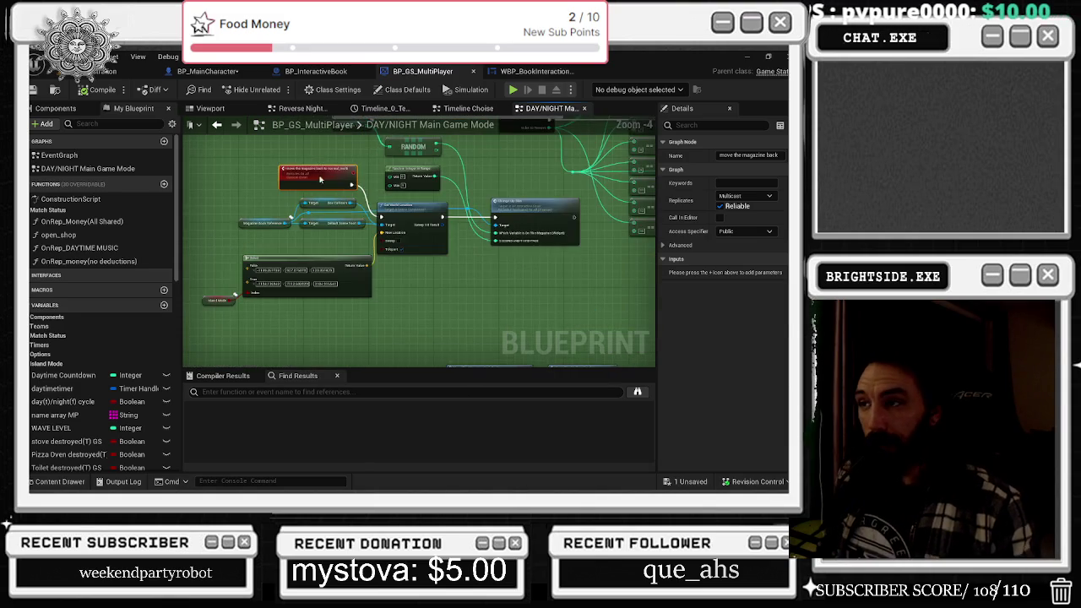
{"action": "left_click_drag", "start_coordinate": [235, 281], "coordinate": [334, 316]}
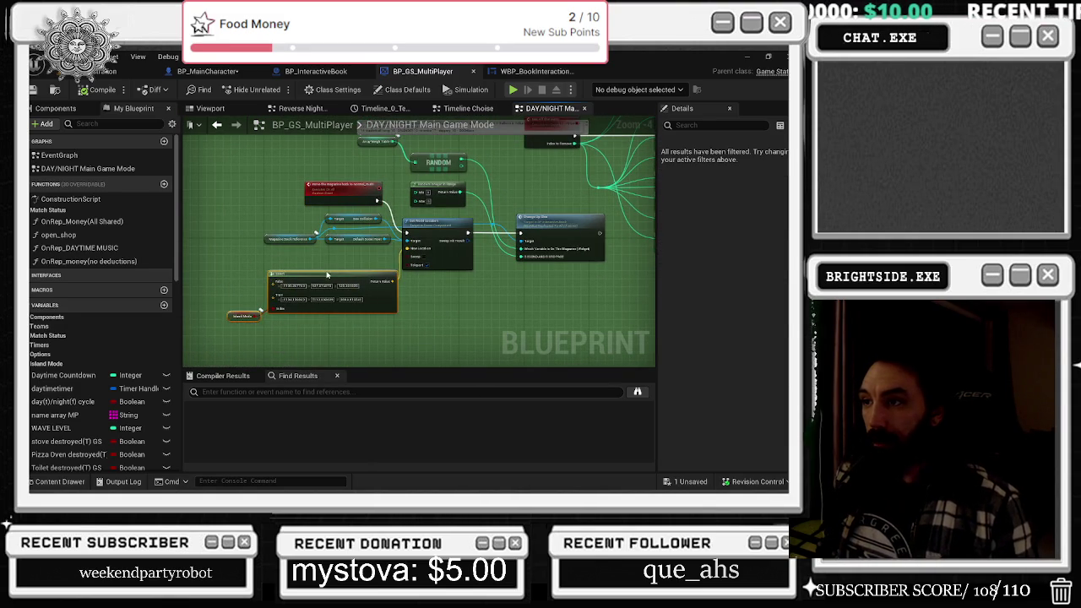
{"action": "left_click_drag", "start_coordinate": [331, 271], "coordinate": [316, 263]}
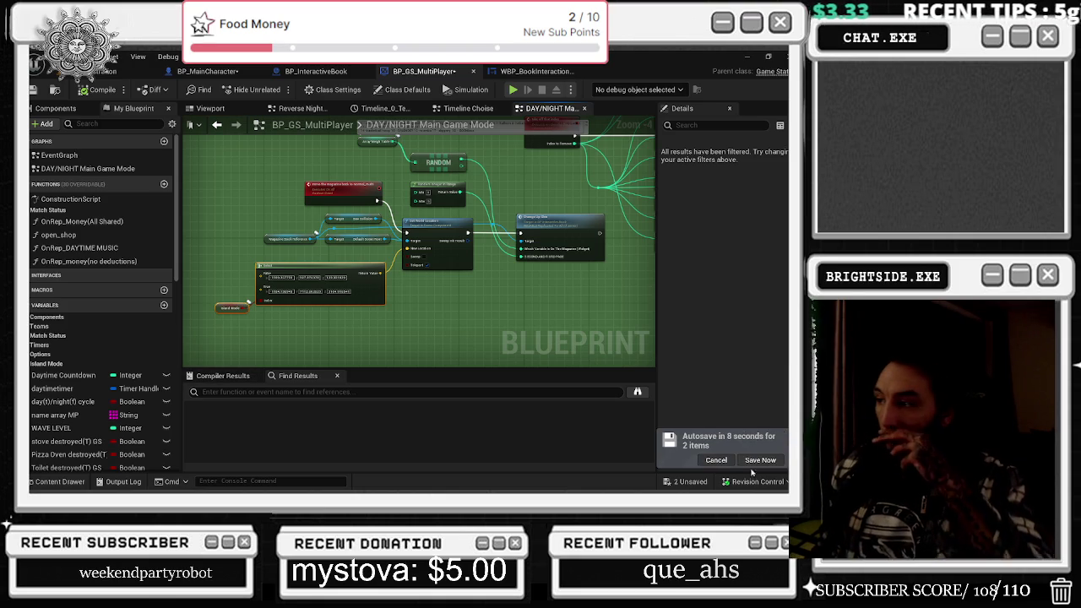
{"action": "left_click", "coordinate": [716, 460]}
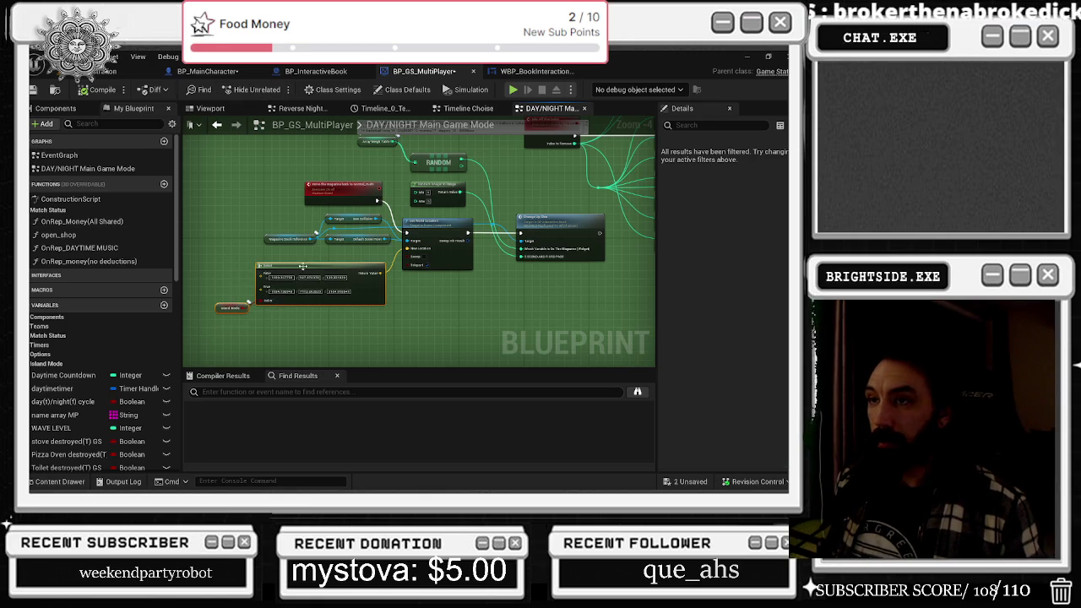
- Pan to the RANDOM and Change Up Skin nodes and check the array weight defaults
{"action": "left_click_drag", "start_coordinate": [287, 184], "coordinate": [191, 226]}
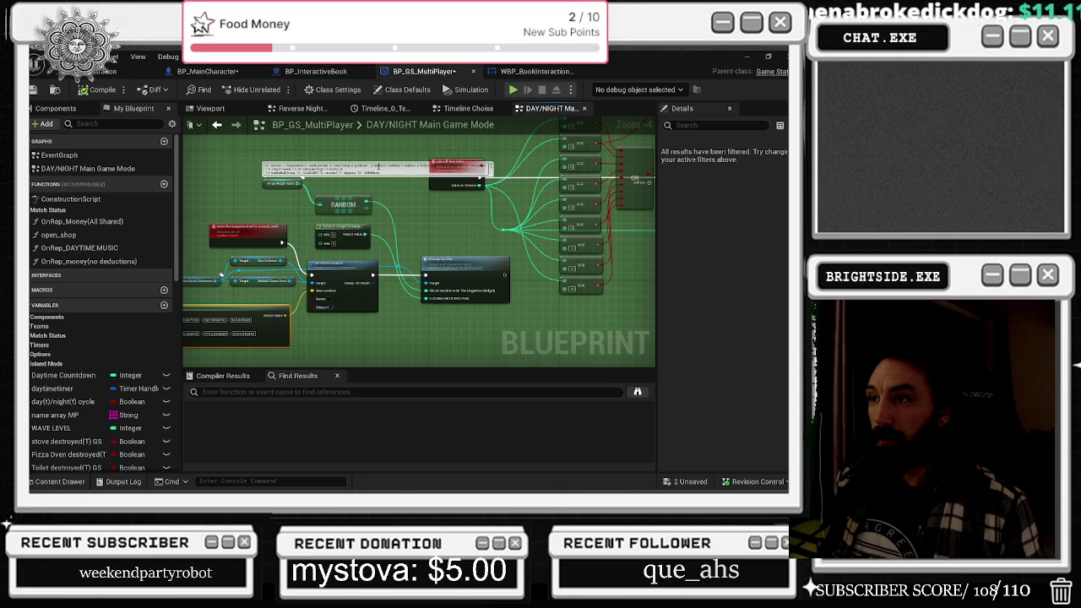
{"action": "left_click_drag", "start_coordinate": [448, 206], "coordinate": [352, 242]}
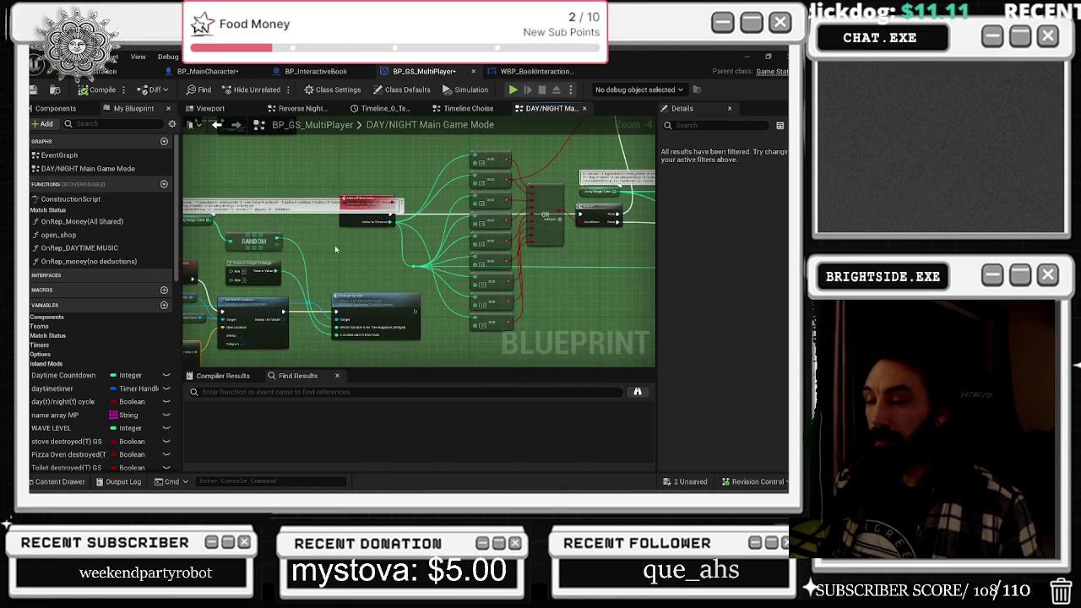
{"action": "scroll", "coordinate": [352, 242], "scroll_direction": "up", "scroll_amount": 2}
{"action": "mouse_move", "coordinate": [446, 256]}
{"action": "left_mouse_down"}
{"action": "mouse_move", "coordinate": [651, 256]}
{"action": "mouse_move", "coordinate": [500, 274]}
{"action": "left_mouse_up"}
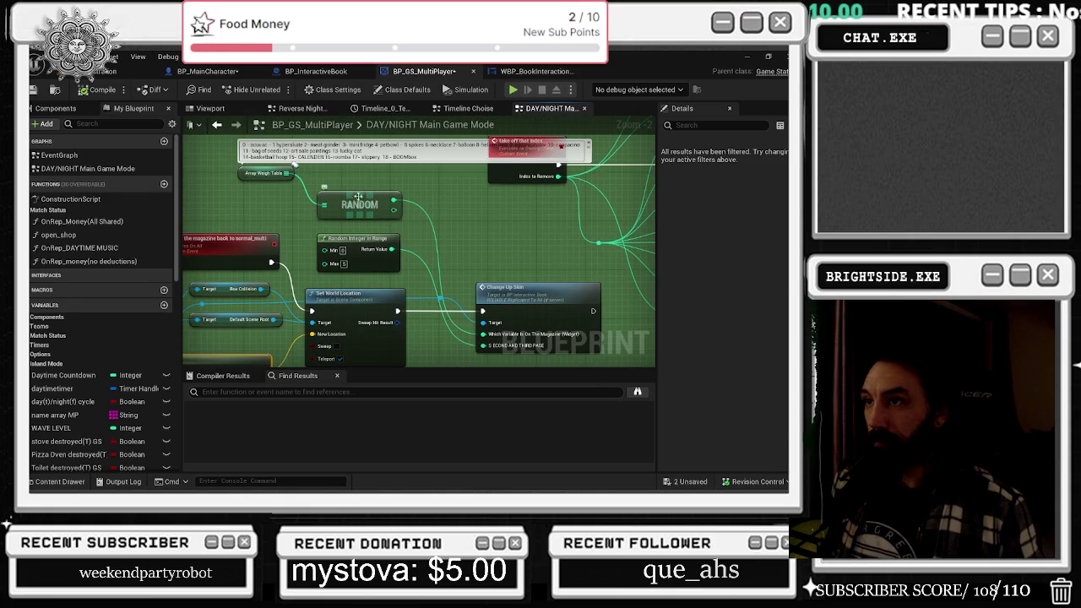
{"action": "left_click", "coordinate": [264, 175]}
{"action": "scroll", "coordinate": [701, 254], "scroll_direction": "down", "scroll_amount": 6}
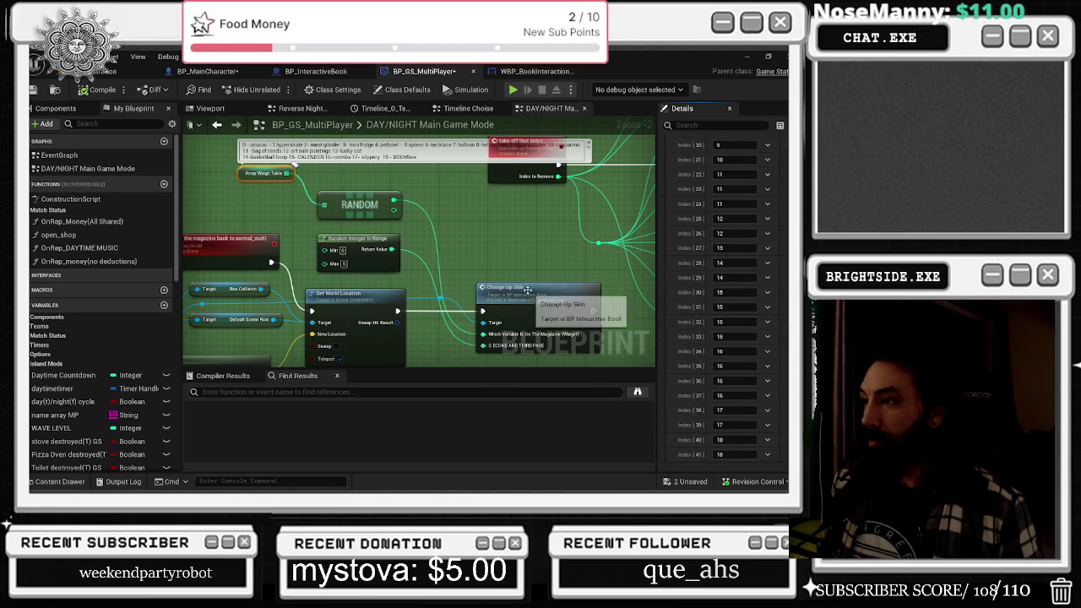
{"action": "mouse_move", "coordinate": [486, 273]}
{"action": "left_mouse_down"}
{"action": "mouse_move", "coordinate": [503, 244]}
{"action": "mouse_move", "coordinate": [515, 257]}
{"action": "mouse_move", "coordinate": [477, 247]}
{"action": "left_mouse_up"}
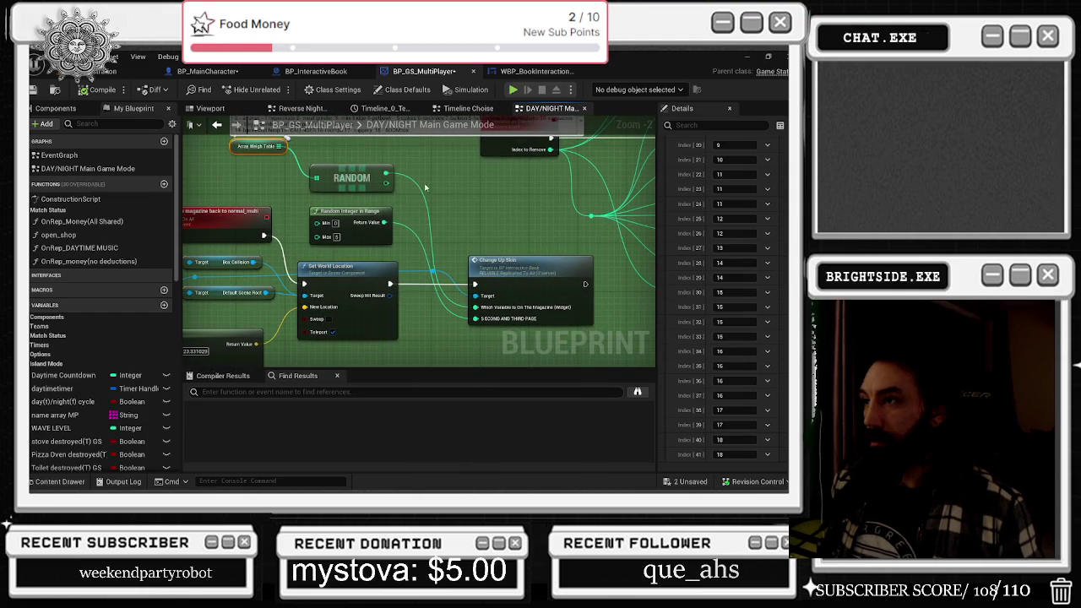
- Break the RANDOM link on Which Variable, compile, save, and return to the level editor
{"action": "left_click", "coordinate": [475, 307], "text": "alt"}
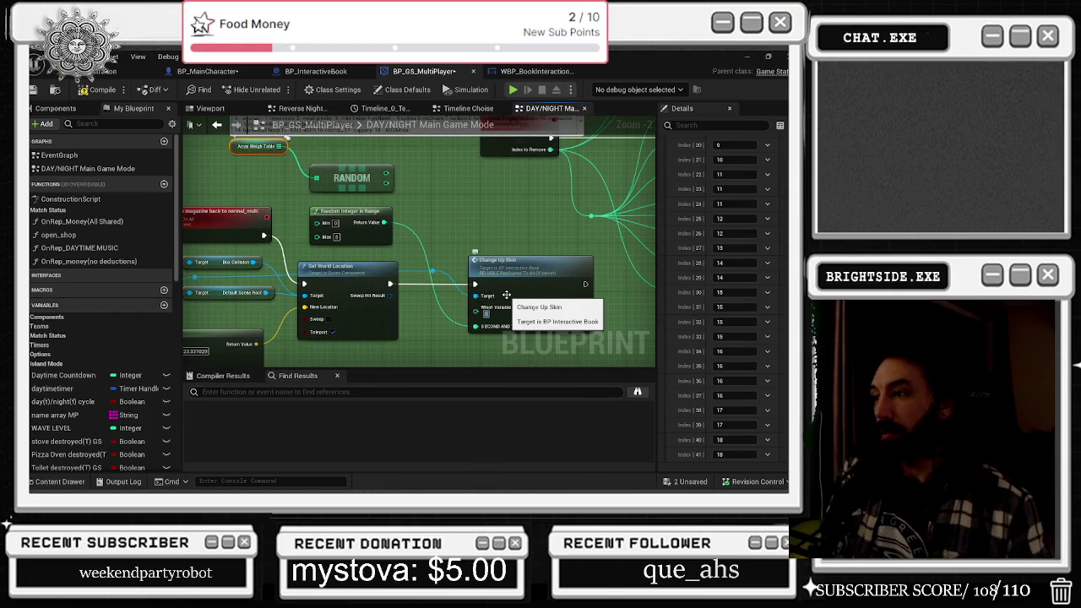
{"action": "left_click", "coordinate": [507, 295]}
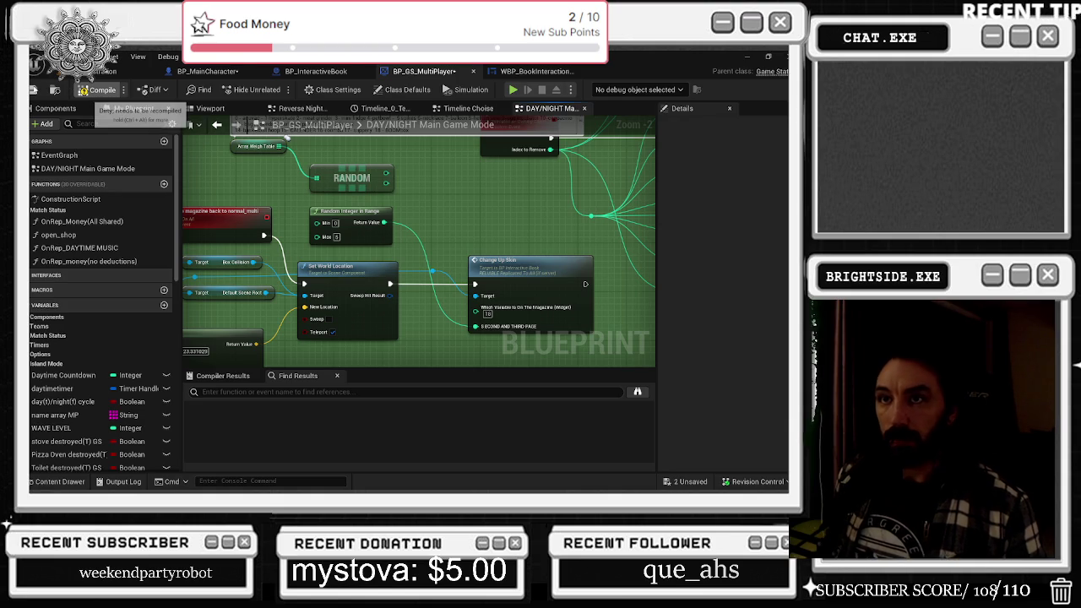
{"action": "left_click", "coordinate": [100, 90]}
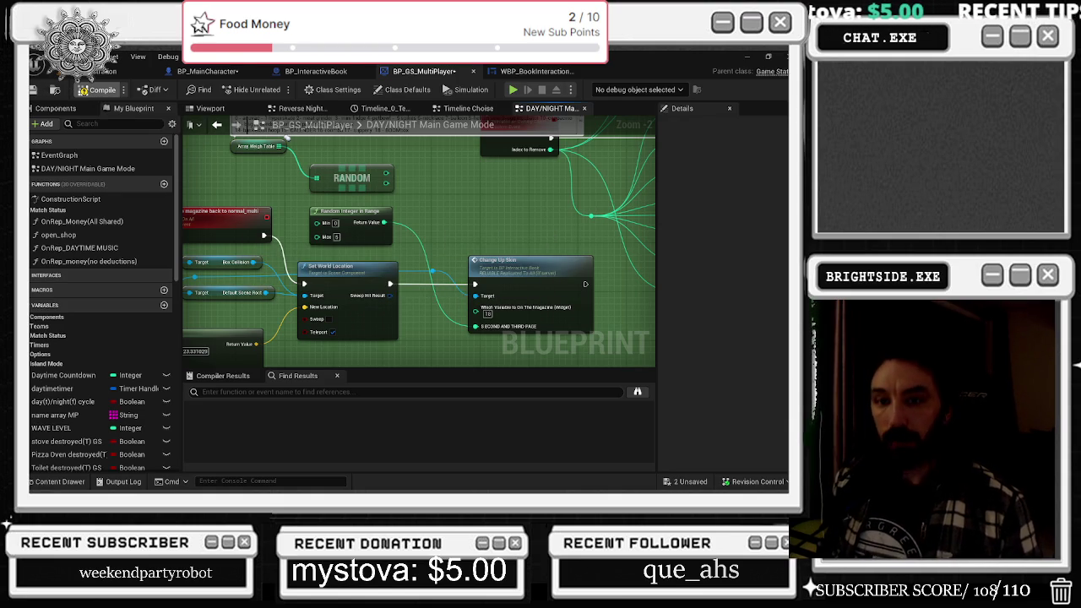
{"action": "key", "text": "ctrl+s"}
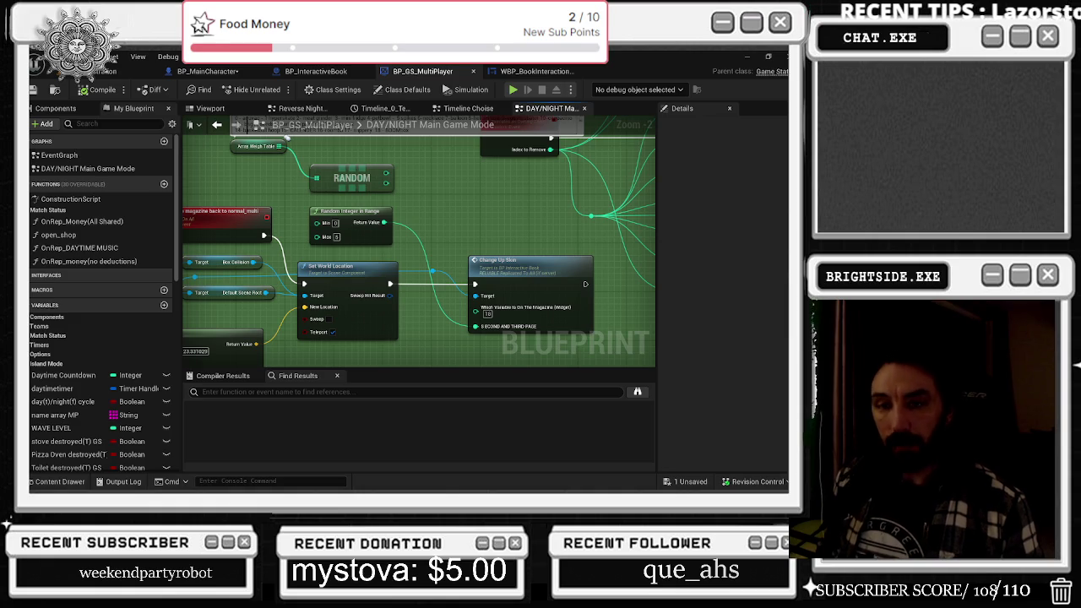
{"action": "left_click", "coordinate": [114, 68]}
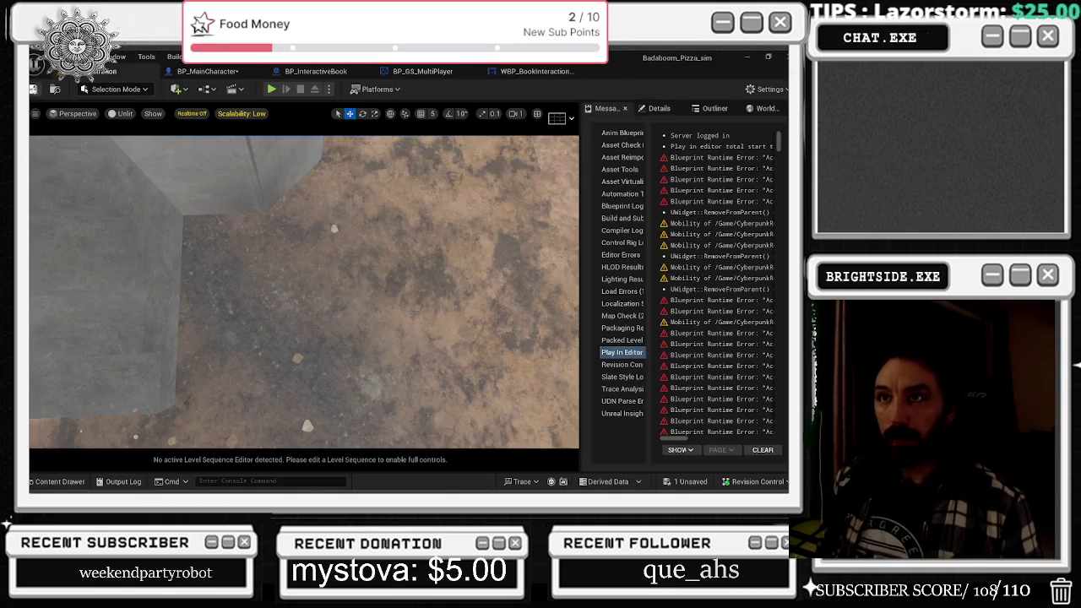
- Save the level and remaining content with Save Selected, then launch Play in Editor
{"action": "left_click", "coordinate": [33, 89]}
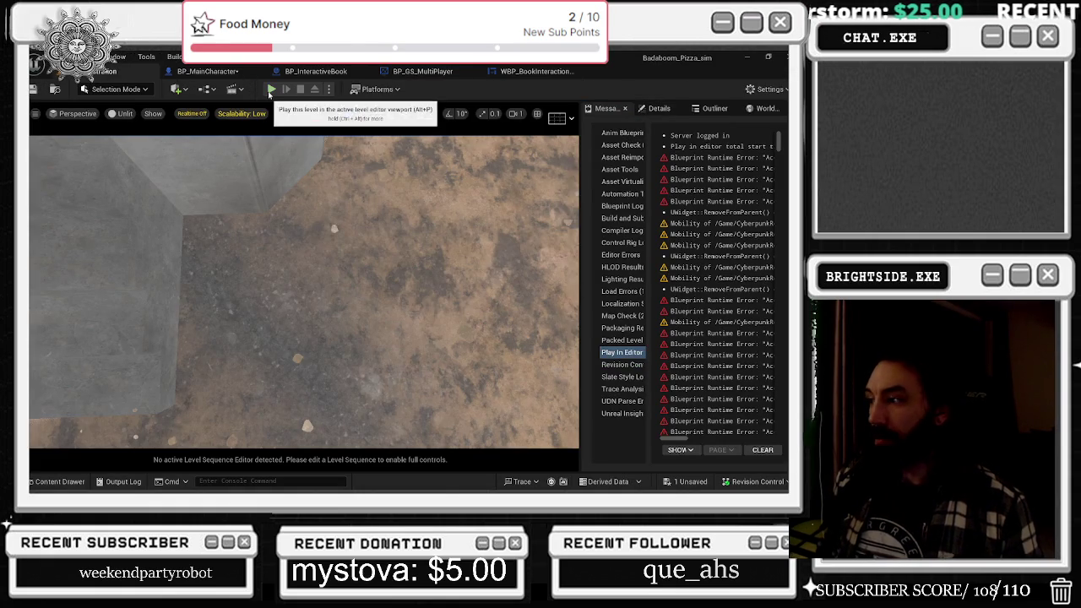
{"action": "left_click", "coordinate": [689, 481]}
{"action": "left_click", "coordinate": [492, 390]}
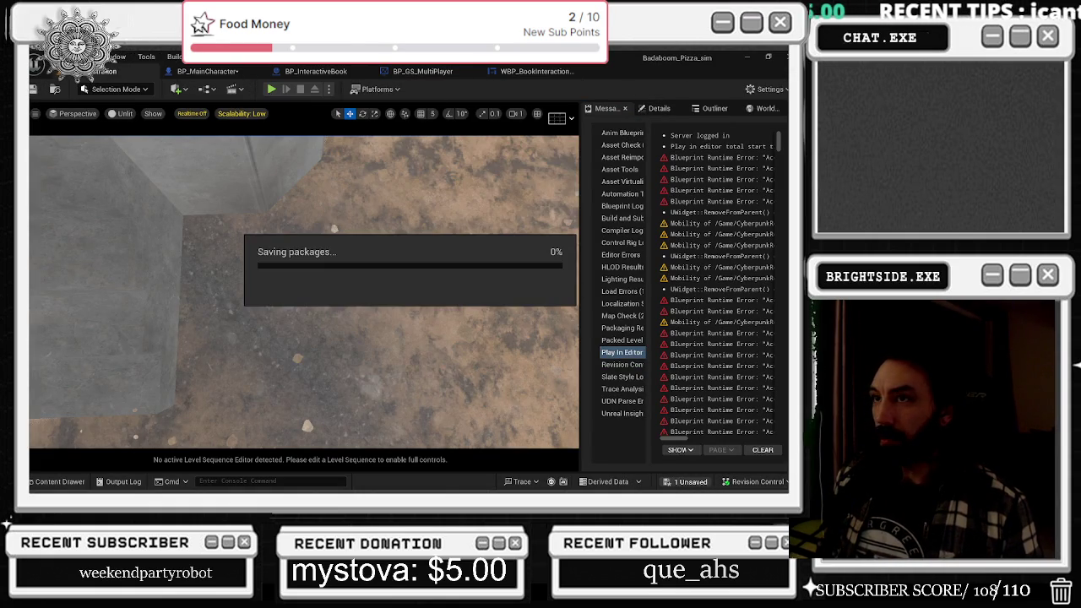
{"action": "left_click", "coordinate": [271, 88]}
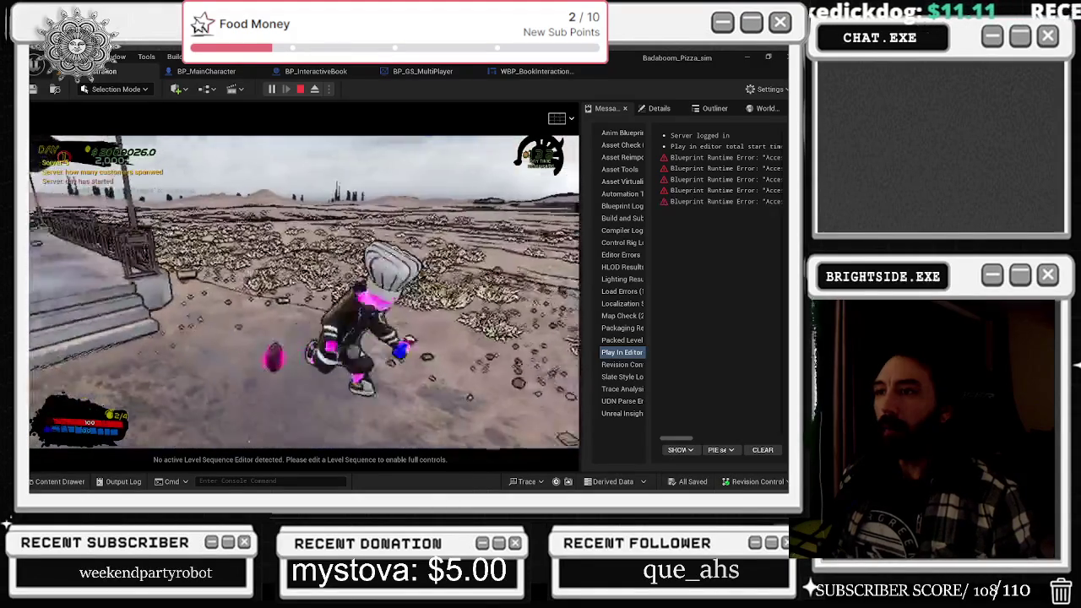
- Turn the catalog to the Boombox $500 spread, close it, and step in and out of the truck
{"action": "key", "text": "e"}
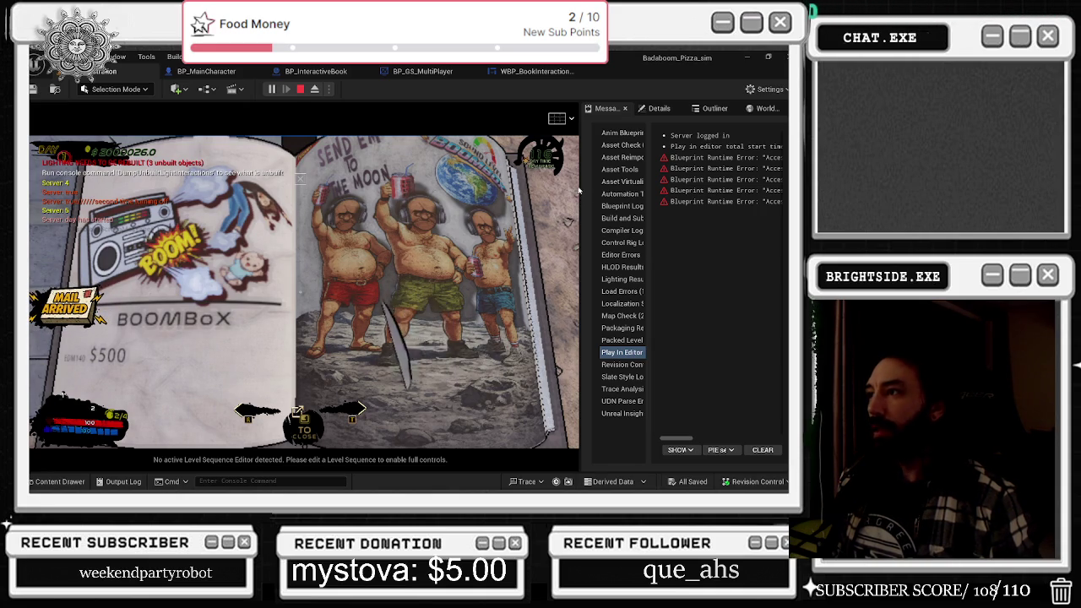
{"action": "key", "text": "alt+Tab"}
{"action": "left_click_drag", "start_coordinate": [581, 172], "coordinate": [578, 174]}
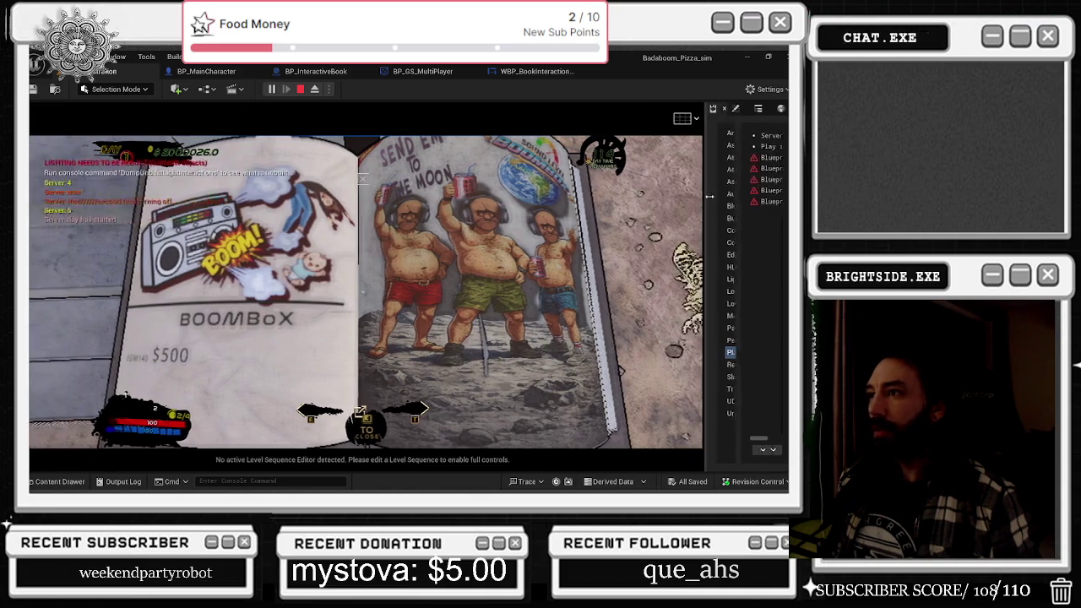
{"action": "left_click", "coordinate": [446, 356]}
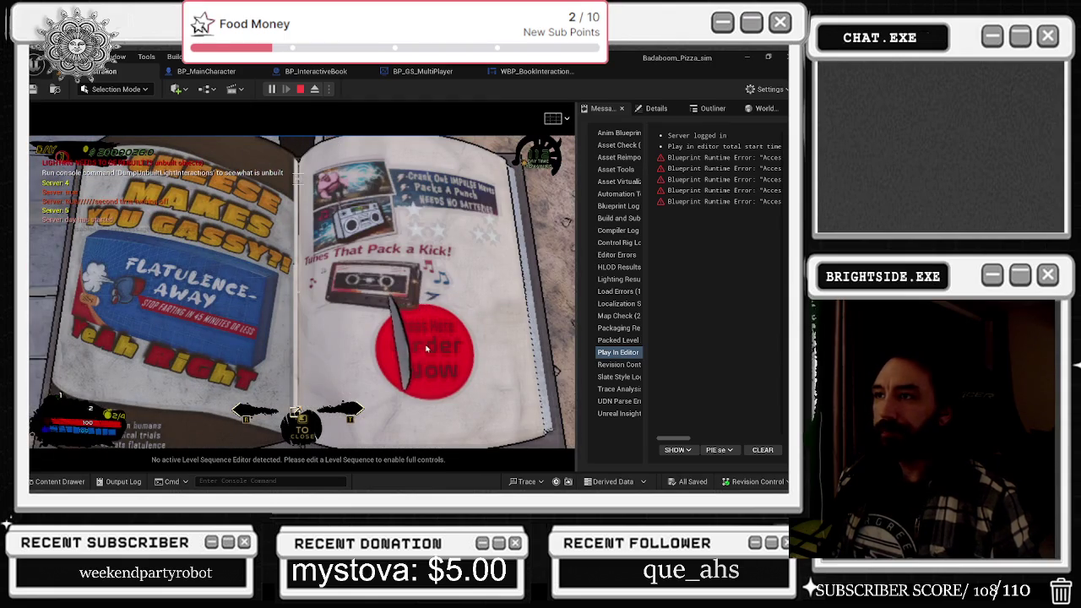
{"action": "key", "text": "e"}
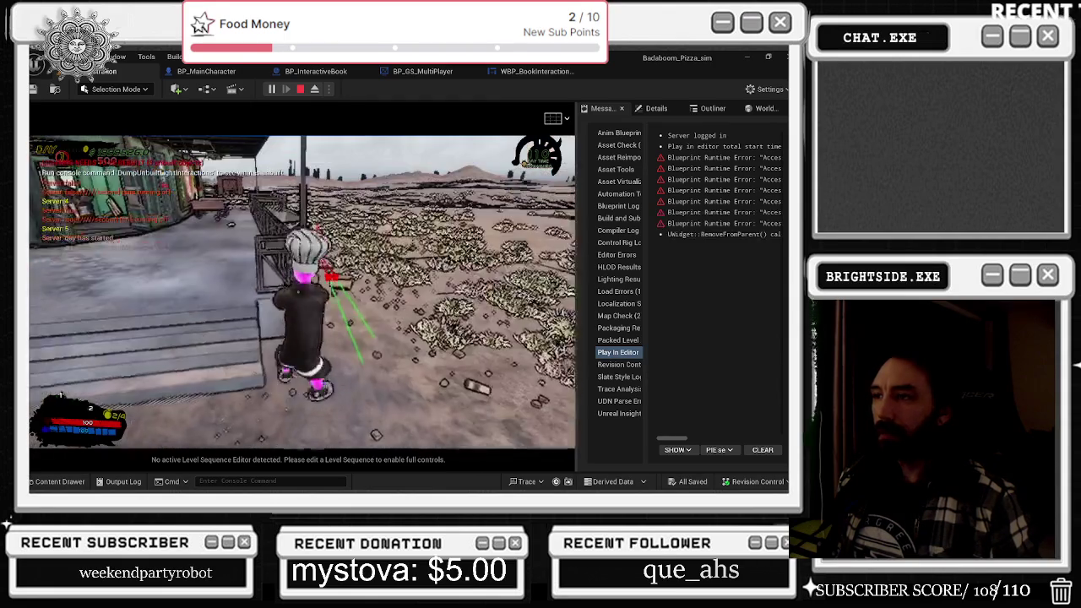
{"action": "key", "text": "w"}
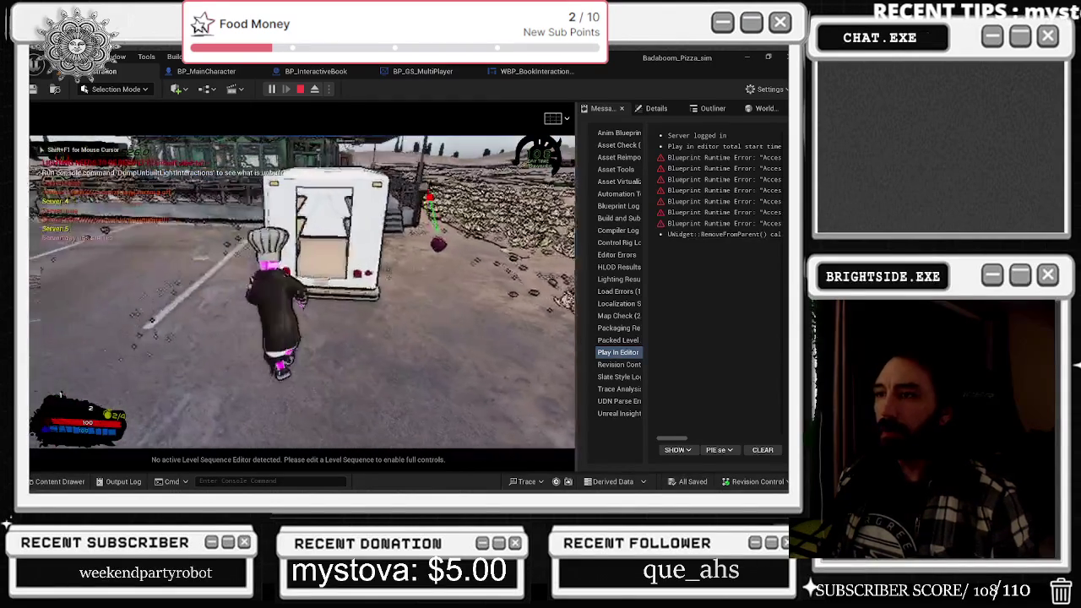
{"action": "key", "text": "s"}
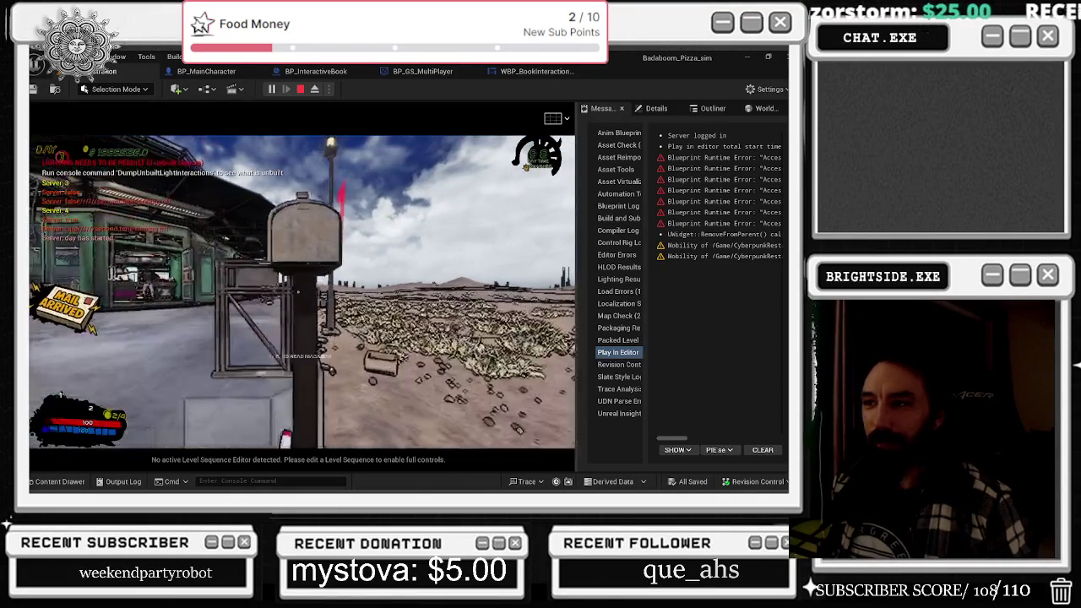
- Reopen the mailbox catalog, check Settings, and flip to the Tunes That Pack a Kick spread
{"action": "key", "text": "e"}
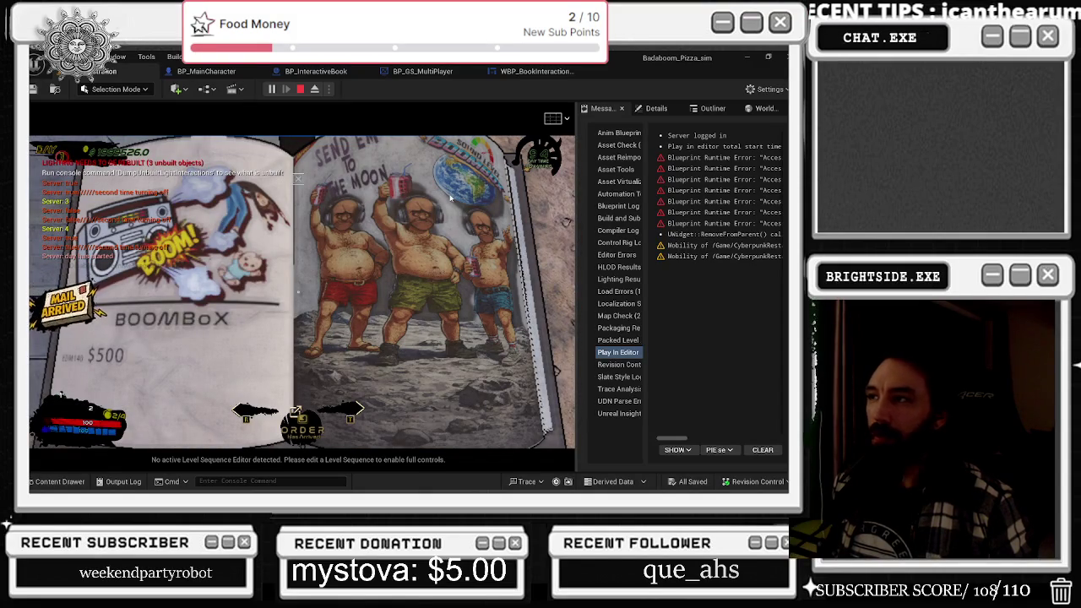
{"action": "key", "text": "Escape"}
{"action": "left_click", "coordinate": [335, 257]}
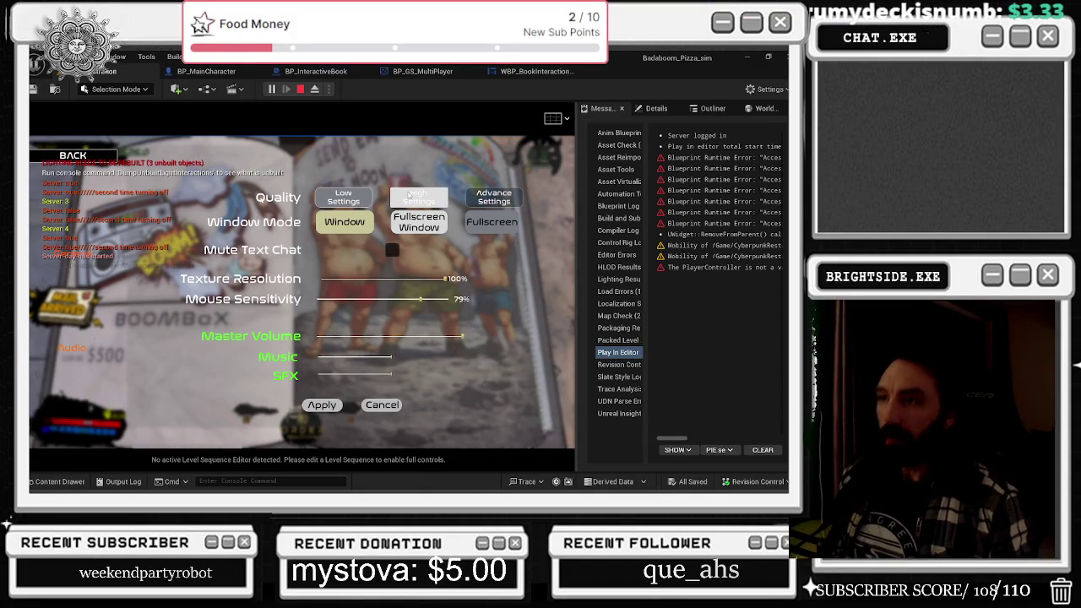
{"action": "key", "text": "Escape"}
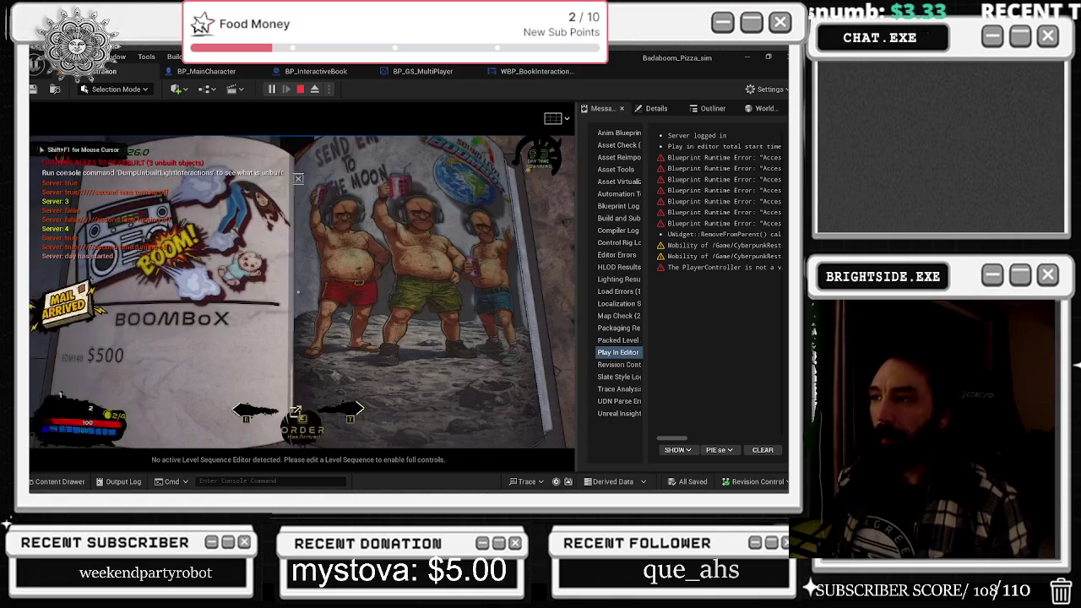
{"action": "key", "text": "e"}
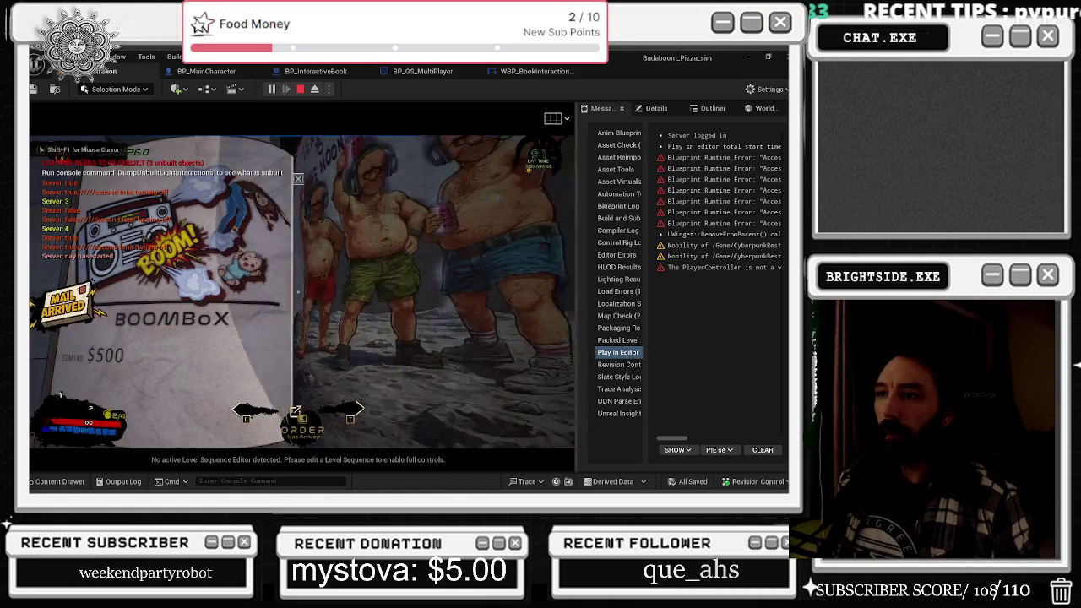
{"action": "left_click", "coordinate": [298, 178]}
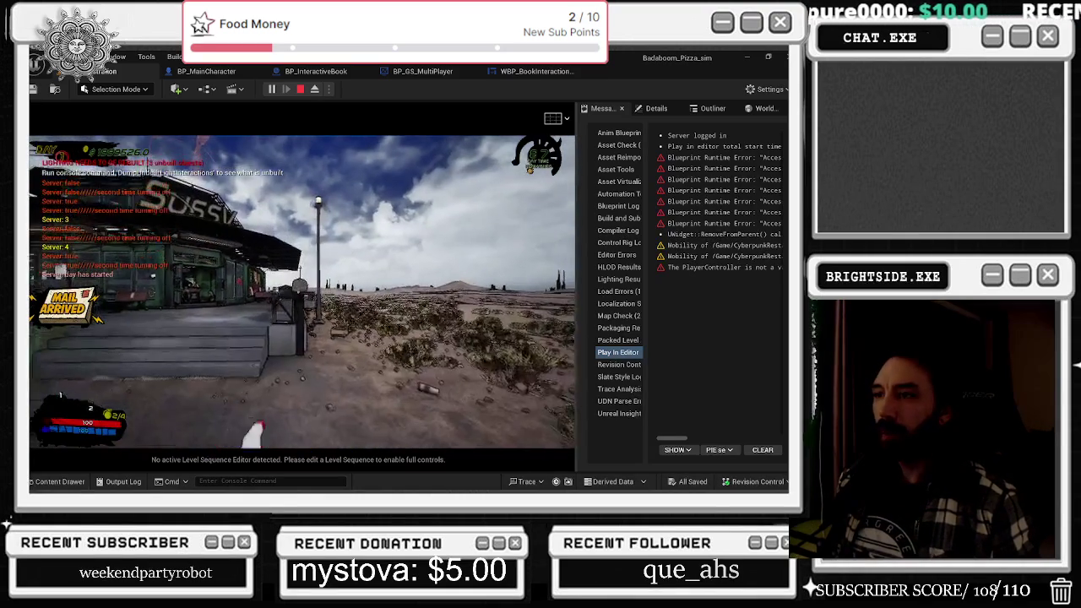
- Walk to the building wall, briefly open the mail-order catalog, then close it
{"action": "key", "text": "w"}
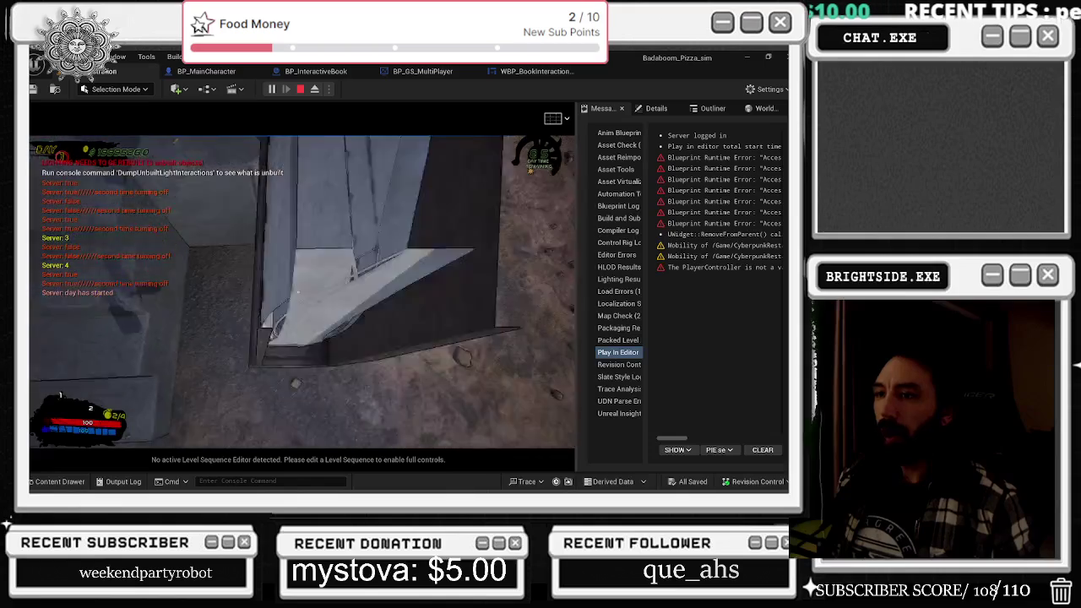
{"action": "key", "text": "e"}
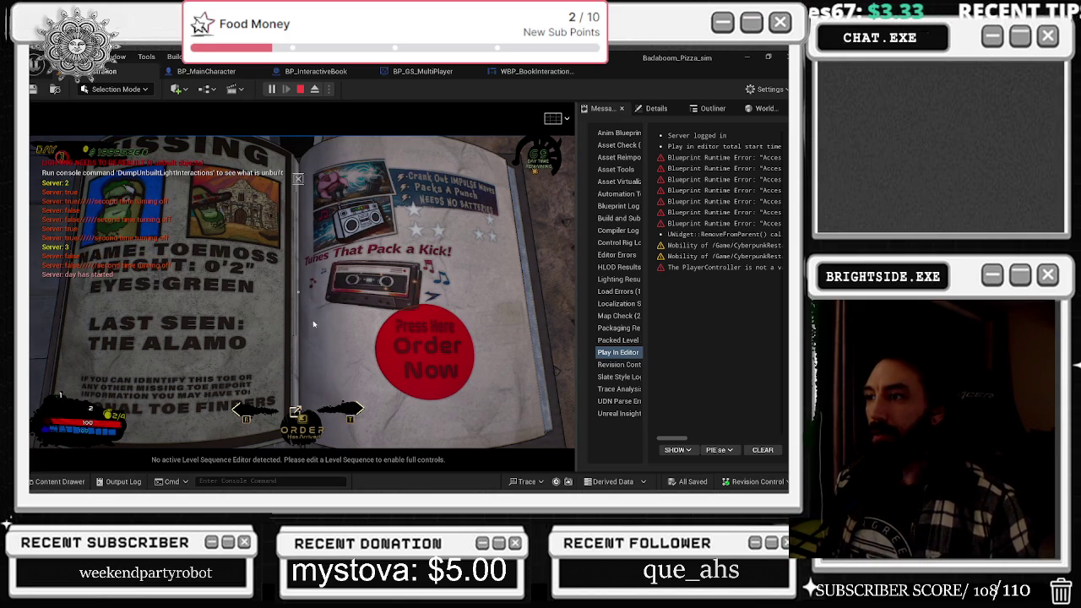
{"action": "key", "text": "Escape"}
- Walk past the Dough Dash food truck to the mailbox by the green building
{"action": "key", "text": "w"}
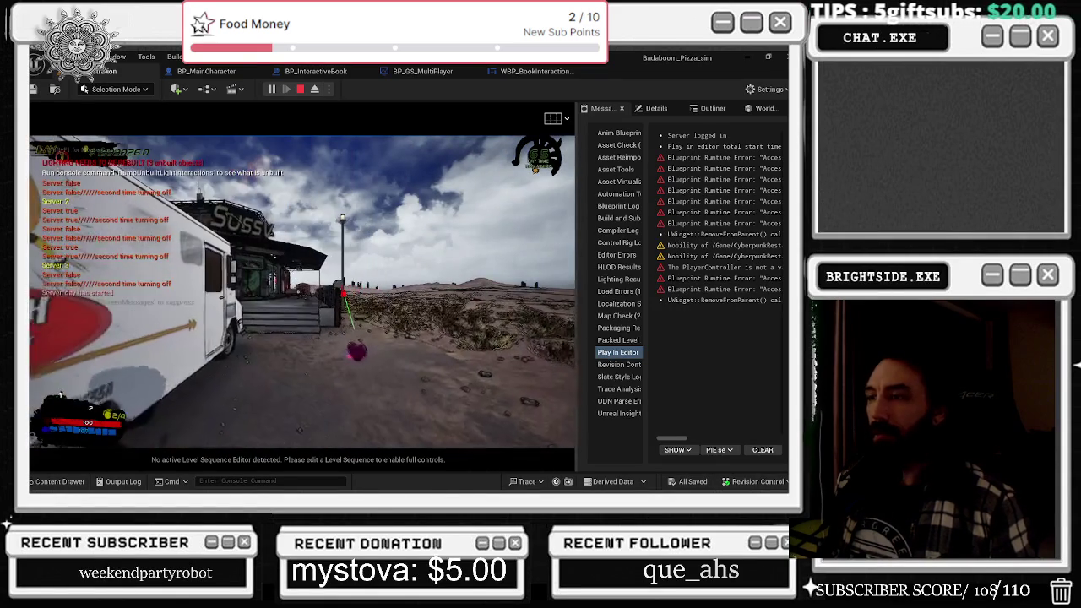
{"action": "key", "text": "w"}
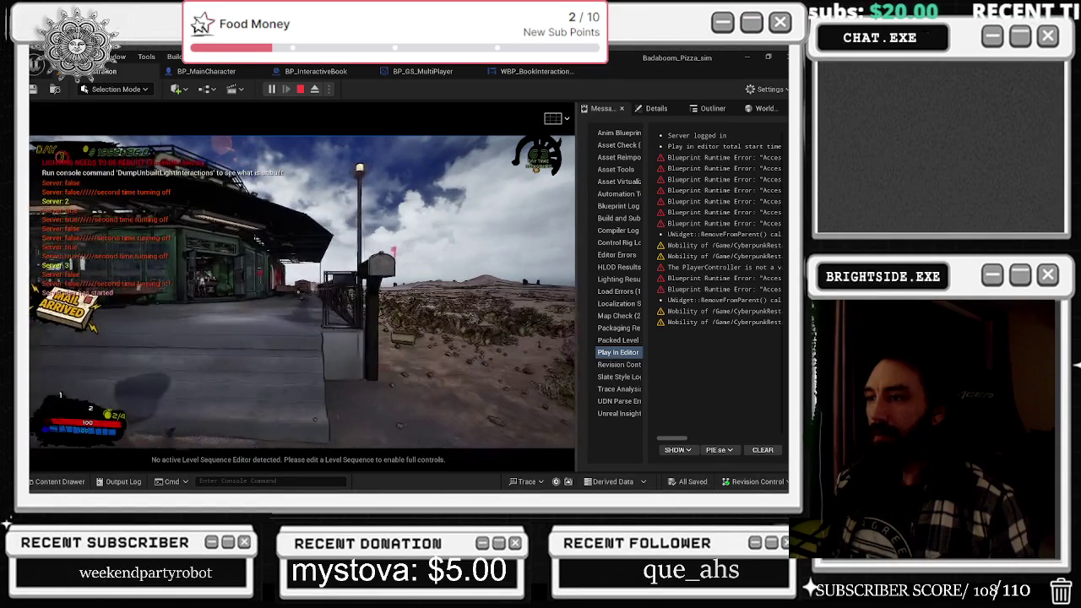
{"action": "key", "text": "e"}
{"action": "key", "text": "w"}
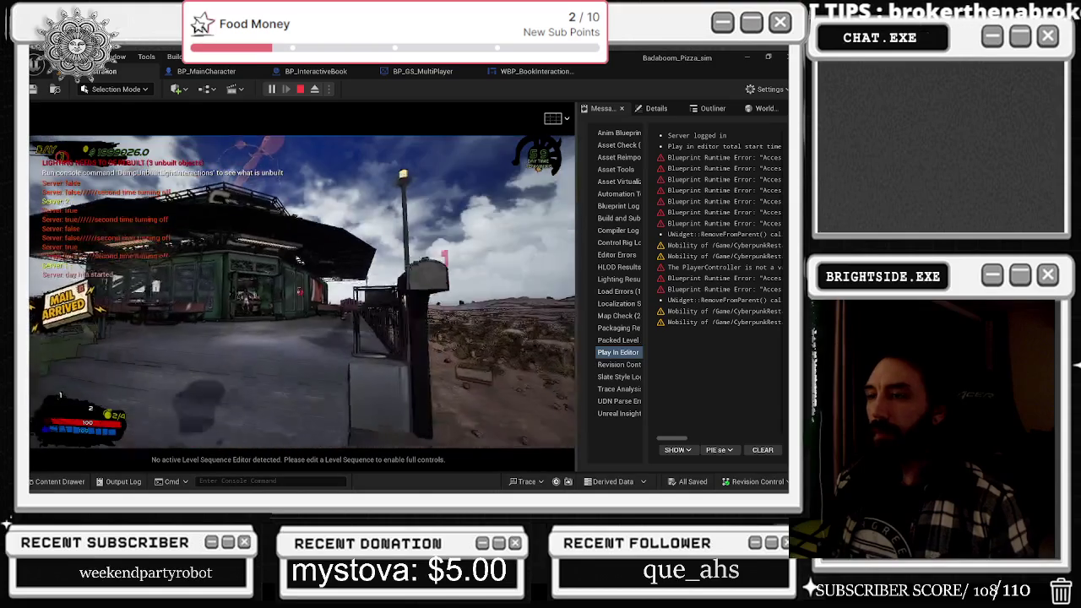
{"action": "key", "text": "e"}
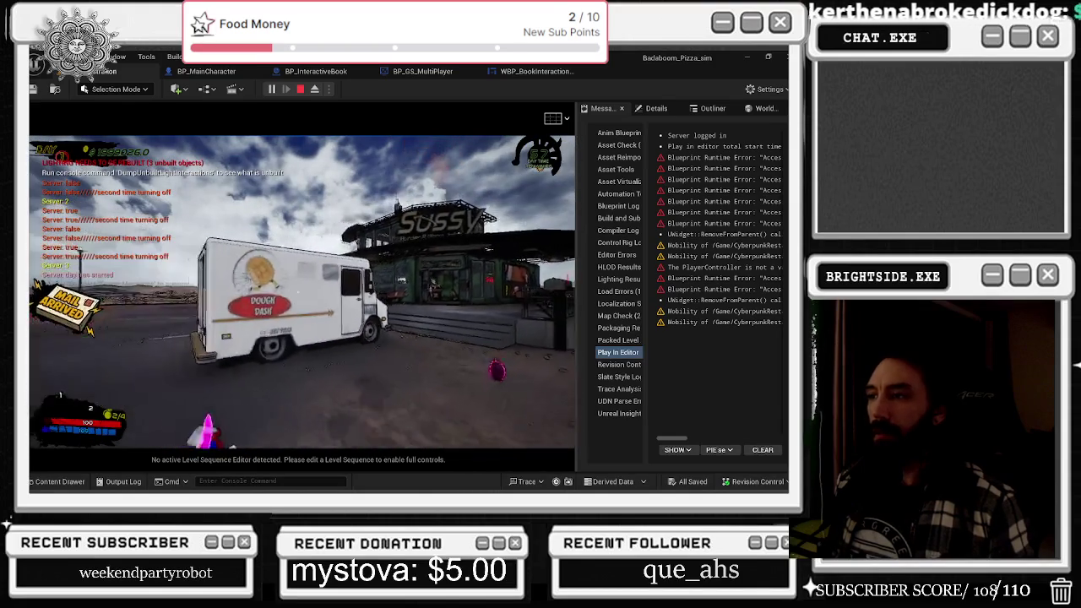
{"action": "key", "text": "w"}
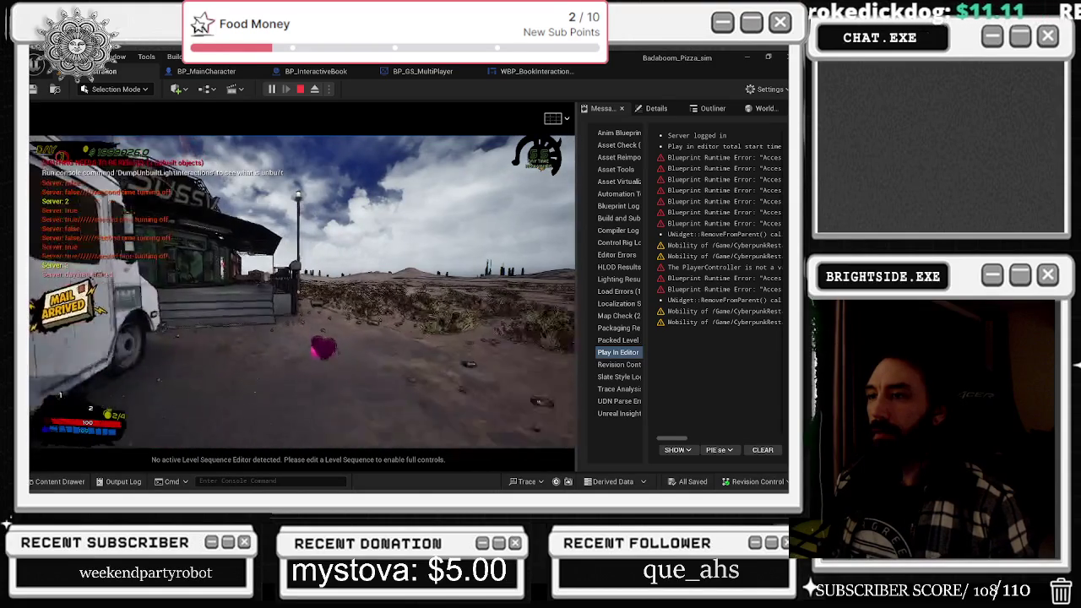
{"action": "key", "text": "w"}
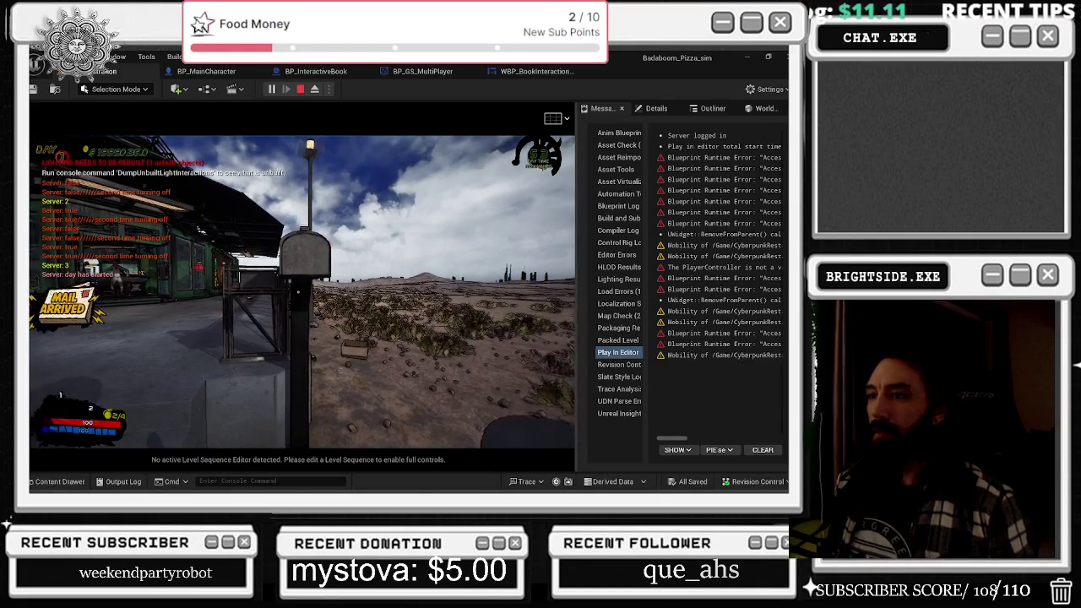
{"action": "key", "text": "w"}
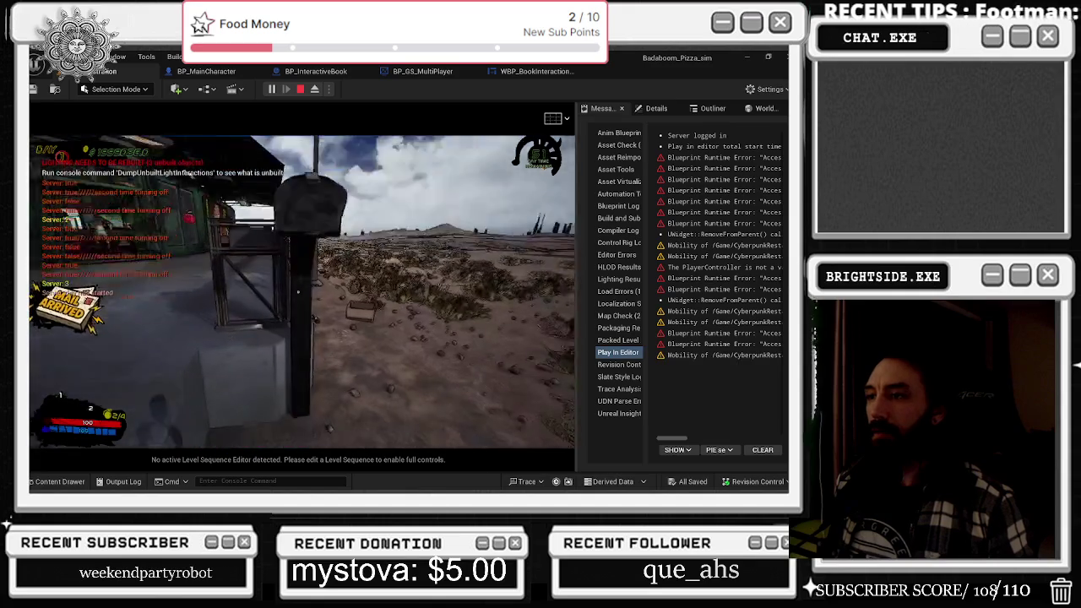
- Open the catalog at the mailbox to the Tunes That Pack a Kick boombox page
{"action": "key", "text": "e"}
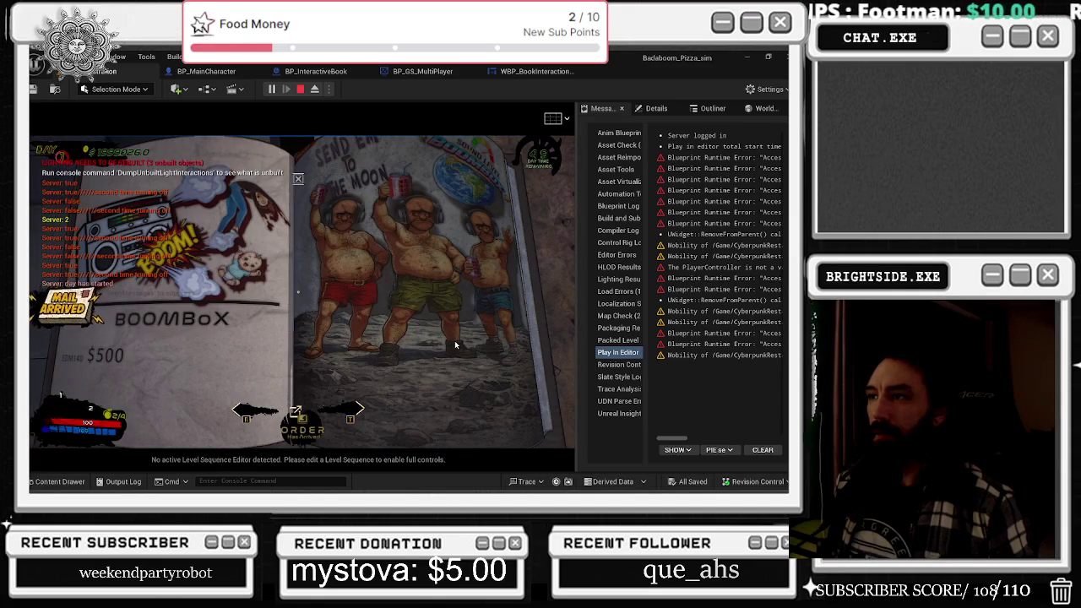
{"action": "key", "text": "e"}
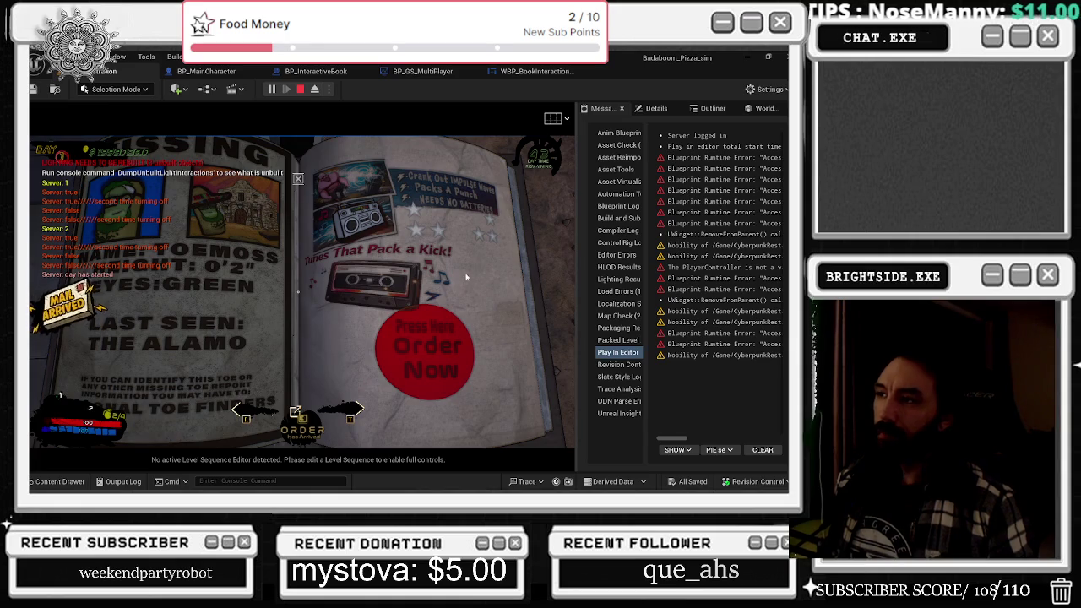
{"action": "key", "text": "alt+Tab"}
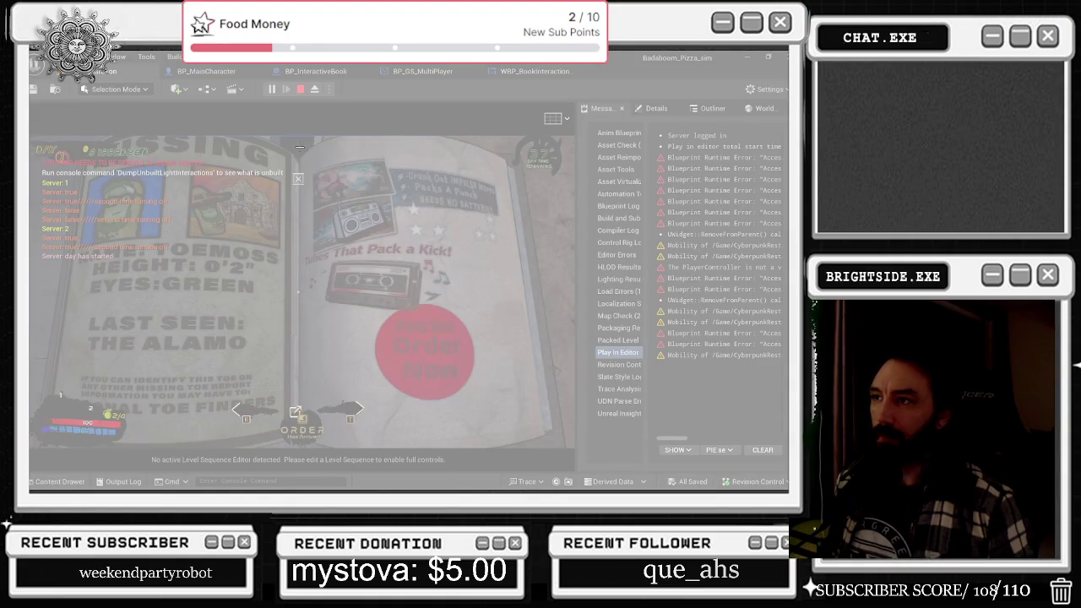
- Screenshot the catalog's boombox ad page with Snipping Tool, then close the catalog
{"action": "mouse_move", "coordinate": [300, 145]}
{"action": "left_mouse_down"}
{"action": "mouse_move", "coordinate": [541, 405]}
{"action": "mouse_move", "coordinate": [547, 433]}
{"action": "left_mouse_up"}
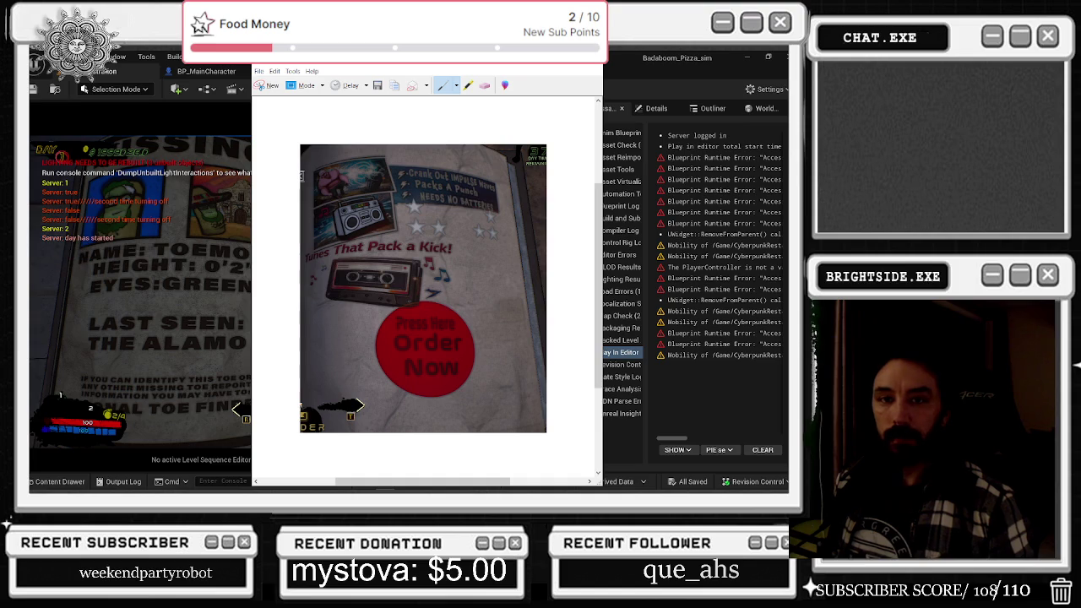
{"action": "left_click", "coordinate": [591, 55]}
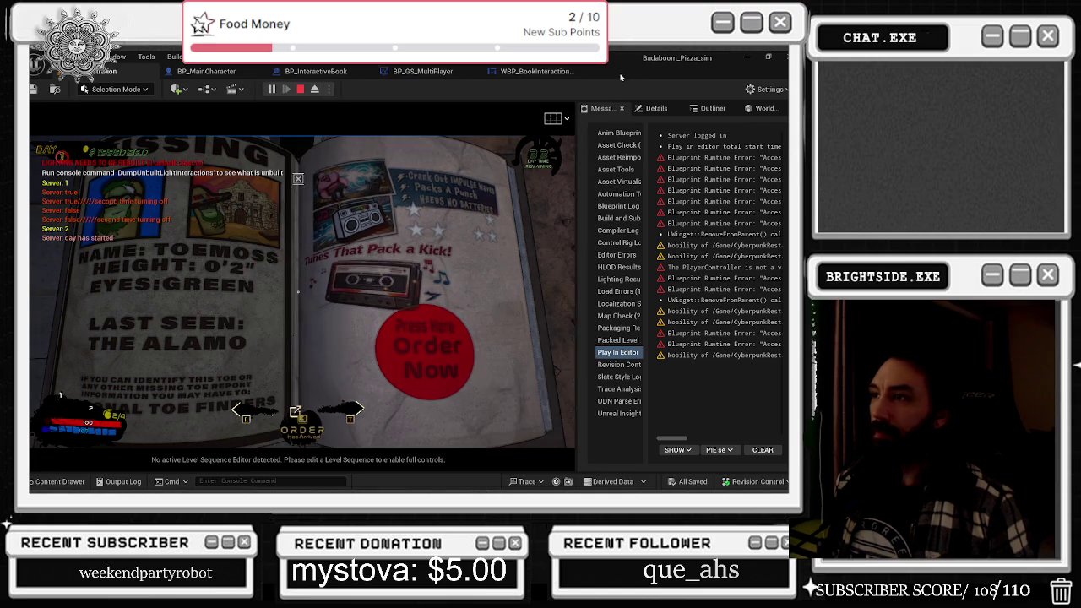
{"action": "key", "text": "Escape"}
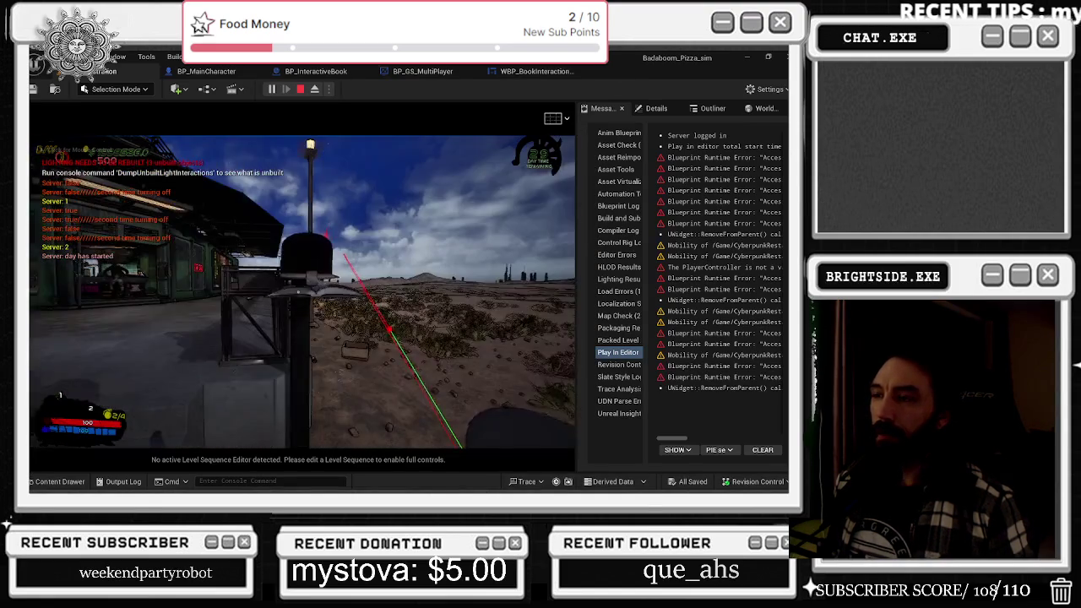
- Stop the playtest and bring up the WBP_BookInteractionGUI widget designer
{"action": "key", "text": "Escape"}
{"action": "left_click", "coordinate": [241, 113]}
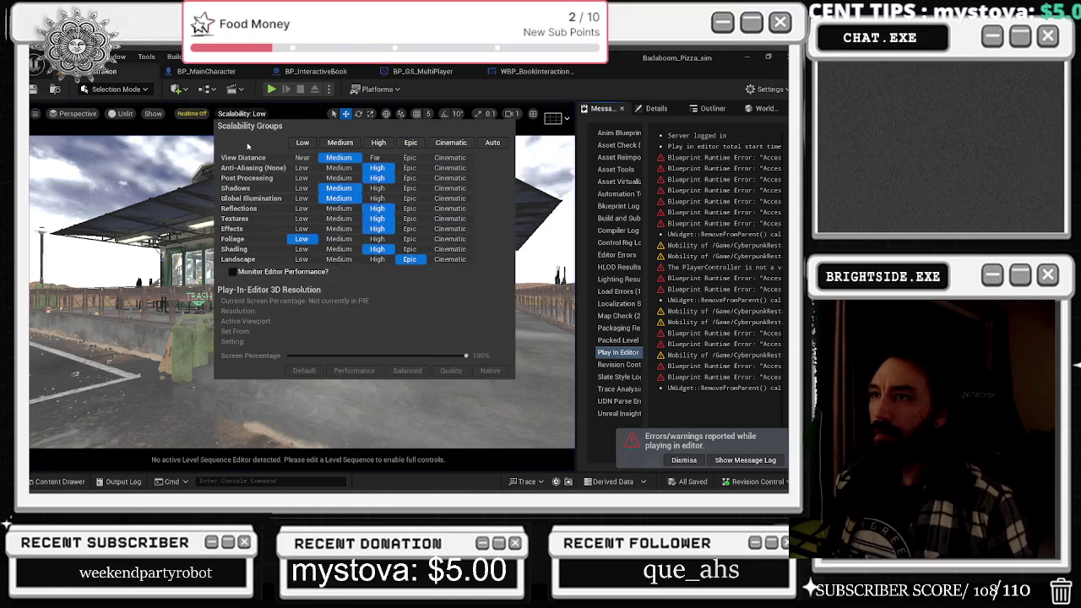
{"action": "left_click", "coordinate": [533, 71]}
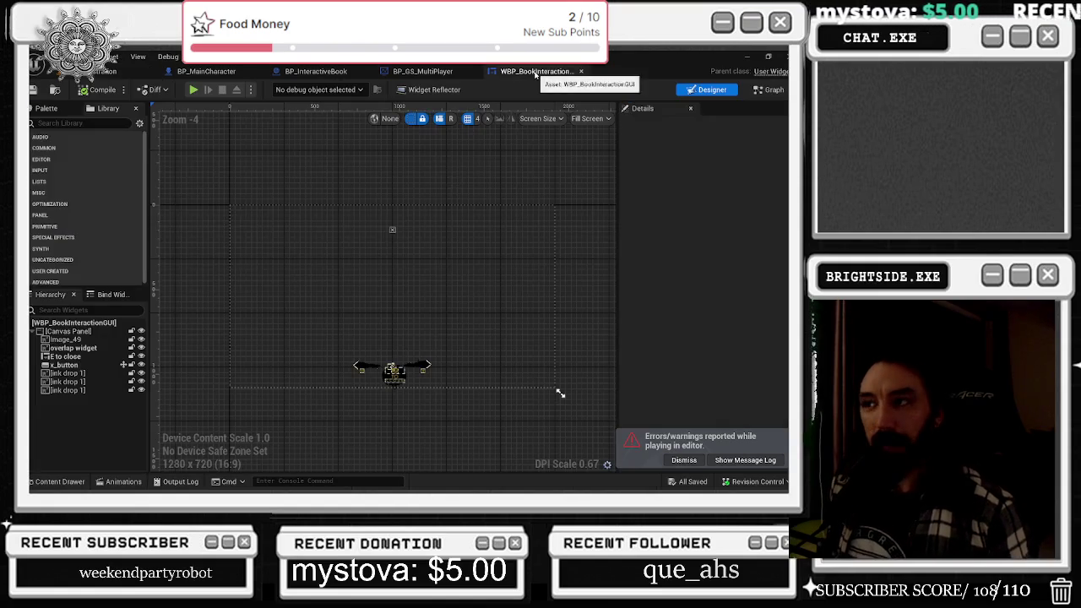
- Look through the BP_GS_MultiPlayer, BP_InteractiveBook and BP_MainCharacter graphs
{"action": "left_click", "coordinate": [418, 71]}
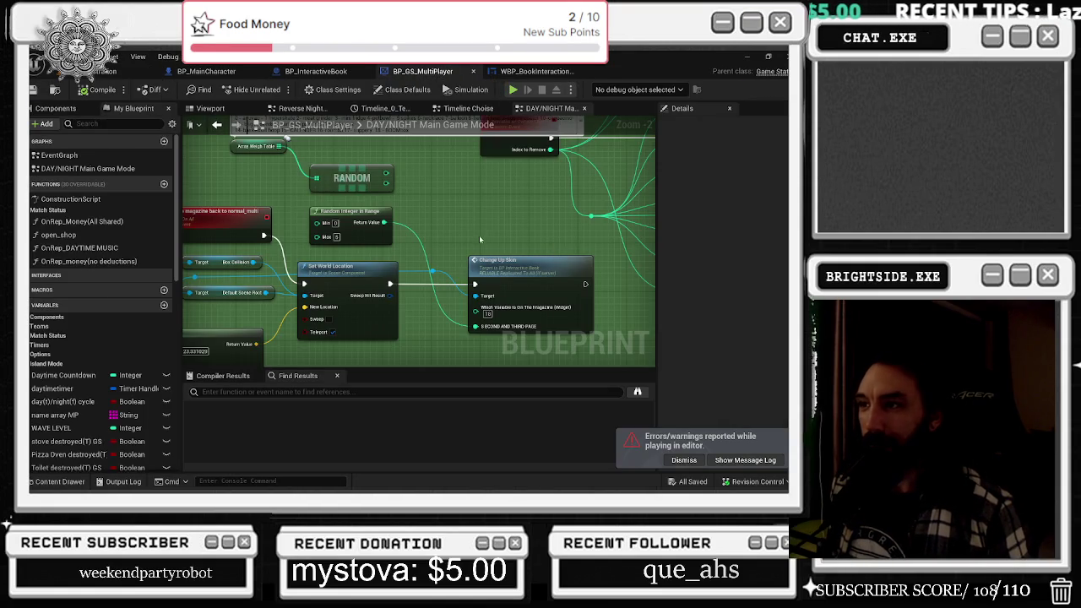
{"action": "left_click", "coordinate": [316, 71]}
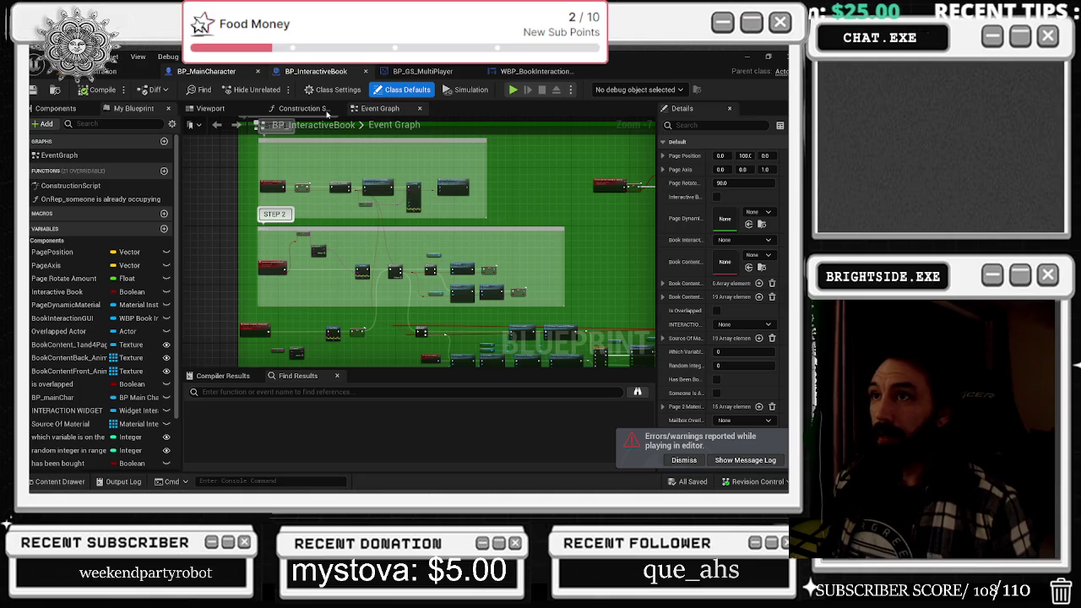
{"action": "left_click", "coordinate": [169, 70]}
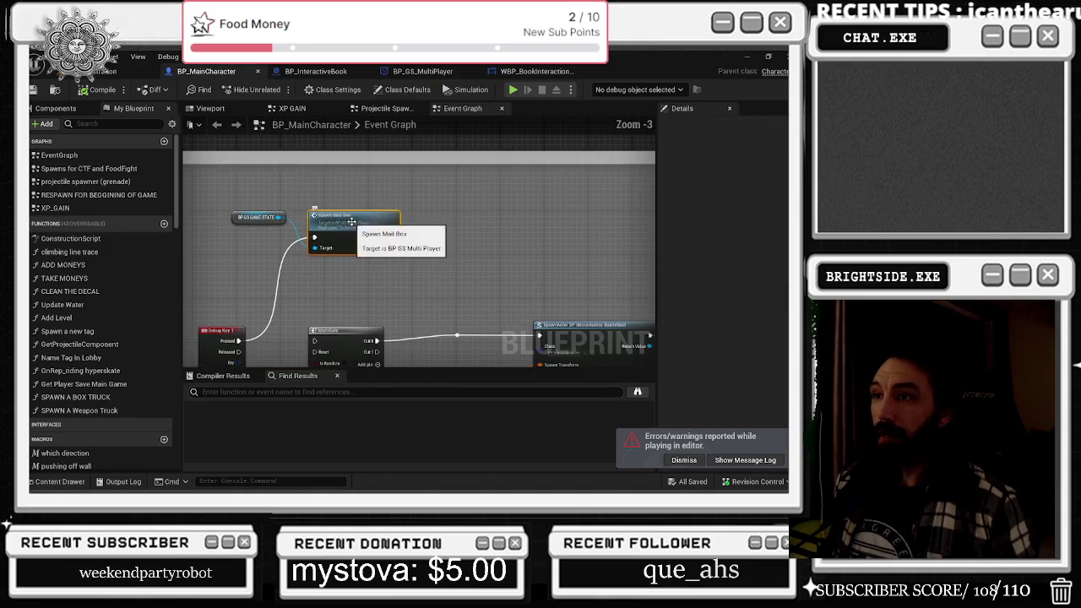
{"action": "left_click_drag", "start_coordinate": [429, 253], "coordinate": [391, 183]}
{"action": "type", "text": "remove"}
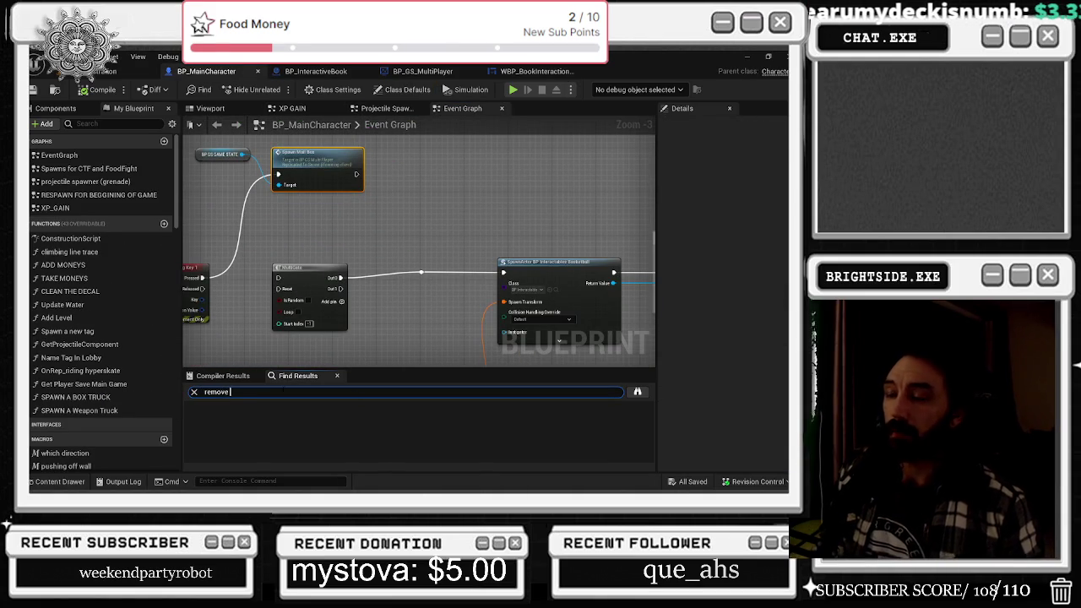
- Search BP_MainCharacter for 'remove index' and jump to the Take Off That Index node
{"action": "key", "text": "Return"}
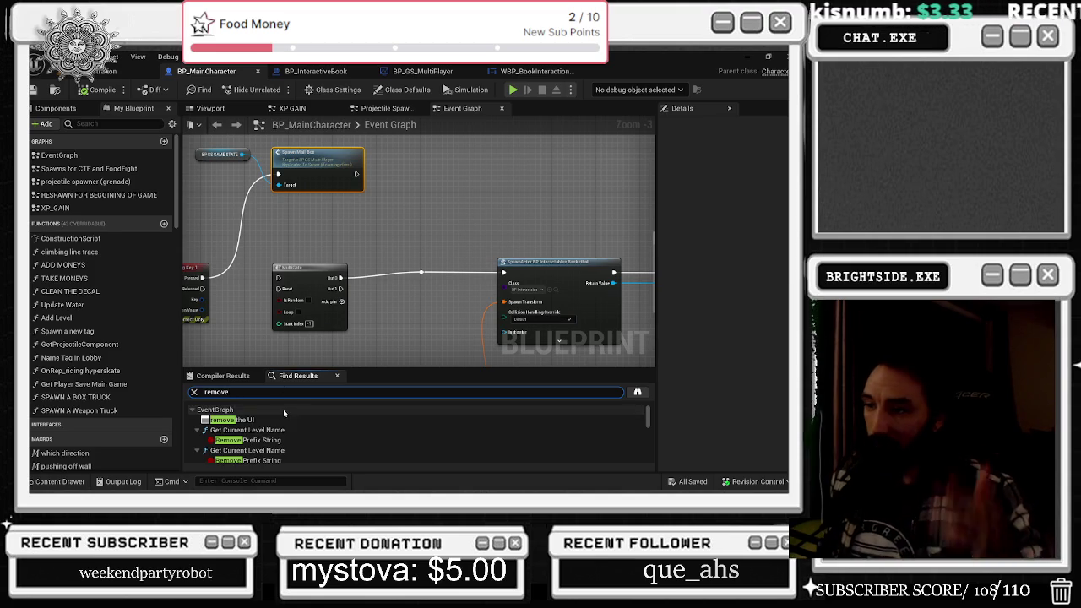
{"action": "scroll", "coordinate": [285, 427], "scroll_direction": "down", "scroll_amount": 5}
{"action": "scroll", "coordinate": [286, 427], "scroll_direction": "down", "scroll_amount": 3}
{"action": "type", "text": "index"}
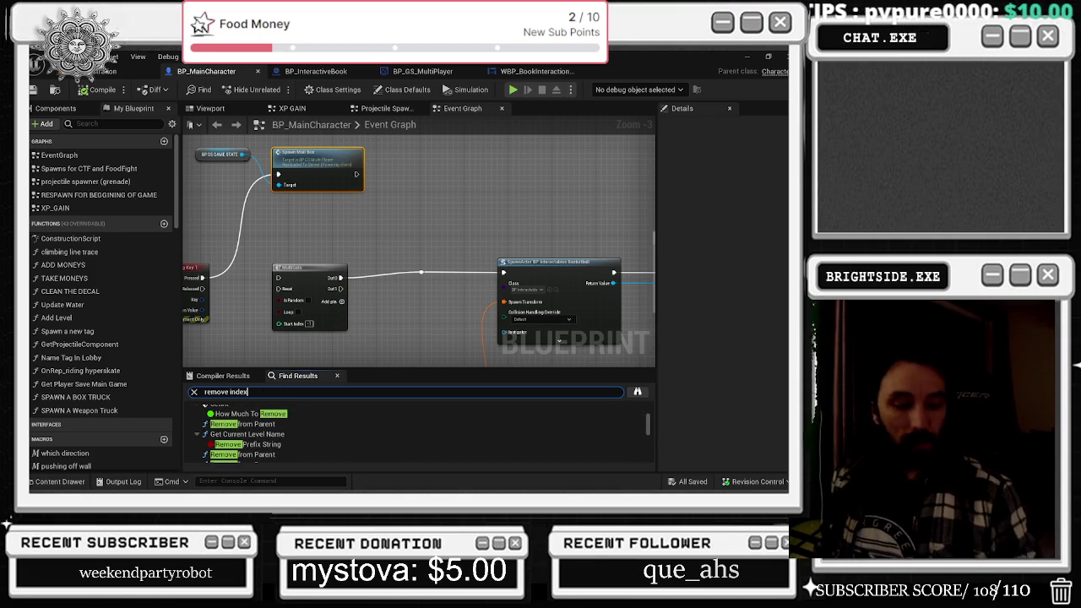
{"action": "key", "text": "Return"}
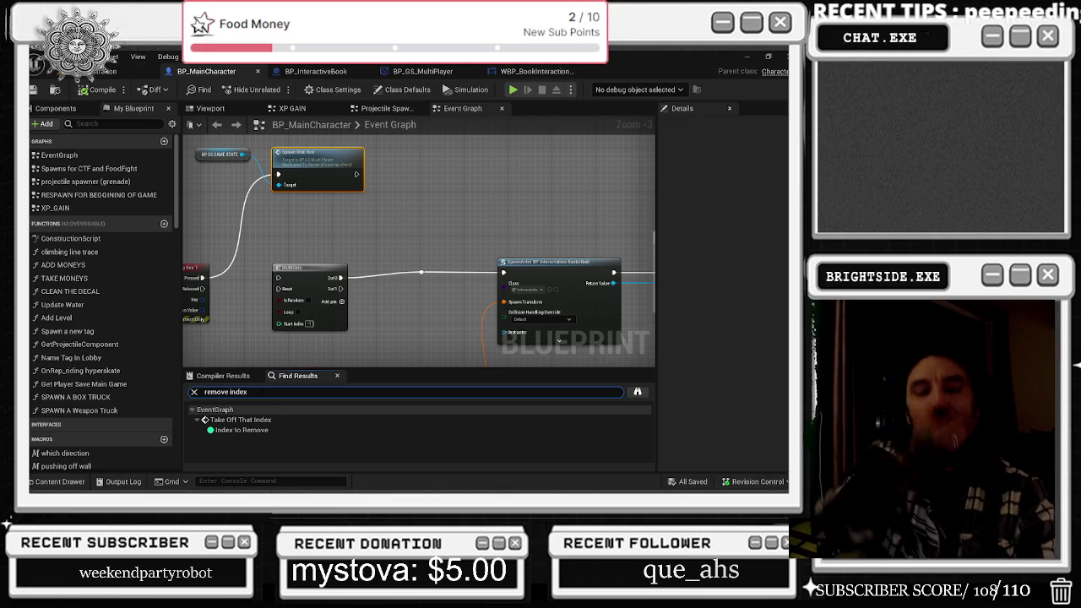
{"action": "double_click", "coordinate": [241, 420]}
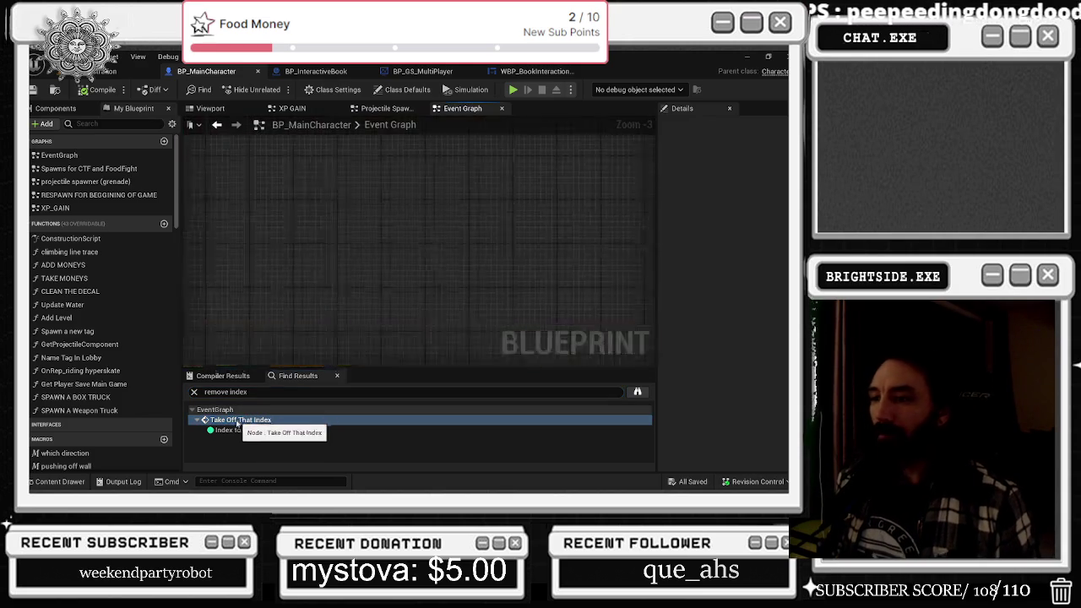
- Inspect BP_GS_MultiPlayer's Take Off That Index and REMOVE index logic, then return to BP_MainCharacter
{"action": "double_click", "coordinate": [406, 223]}
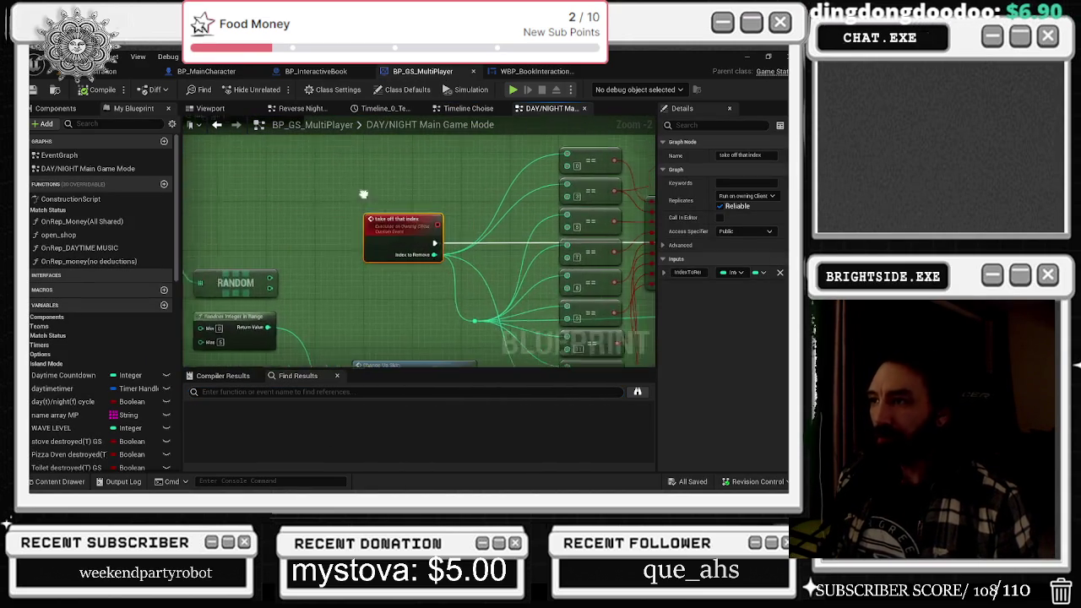
{"action": "scroll", "coordinate": [369, 212], "scroll_direction": "down", "scroll_amount": 2}
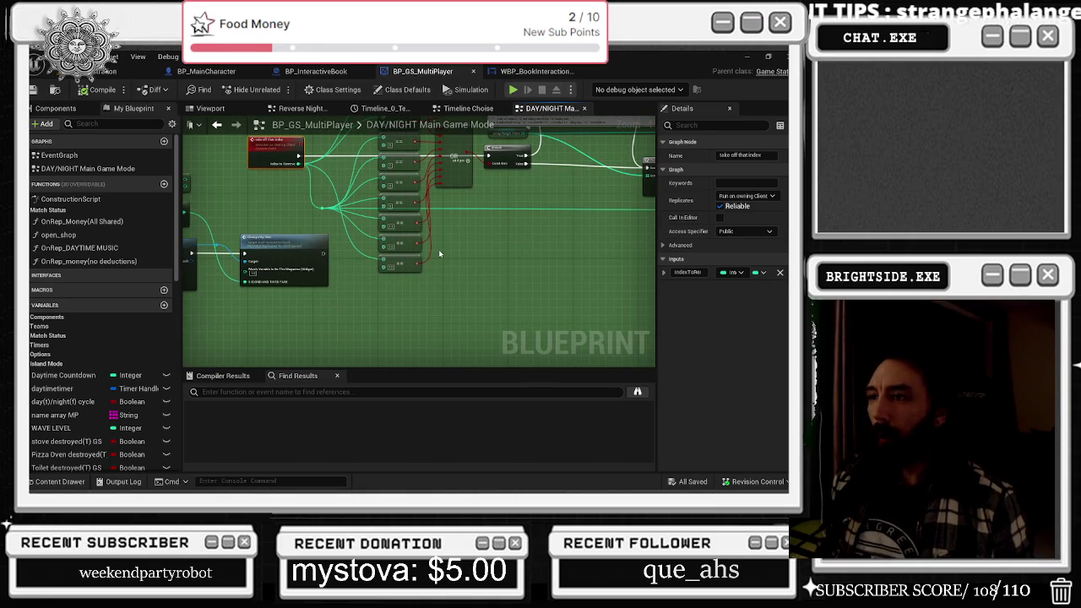
{"action": "mouse_move", "coordinate": [235, 218]}
{"action": "left_mouse_down"}
{"action": "mouse_move", "coordinate": [340, 230]}
{"action": "mouse_move", "coordinate": [424, 326]}
{"action": "left_mouse_up"}
{"action": "scroll", "coordinate": [339, 230], "scroll_direction": "up", "scroll_amount": 1}
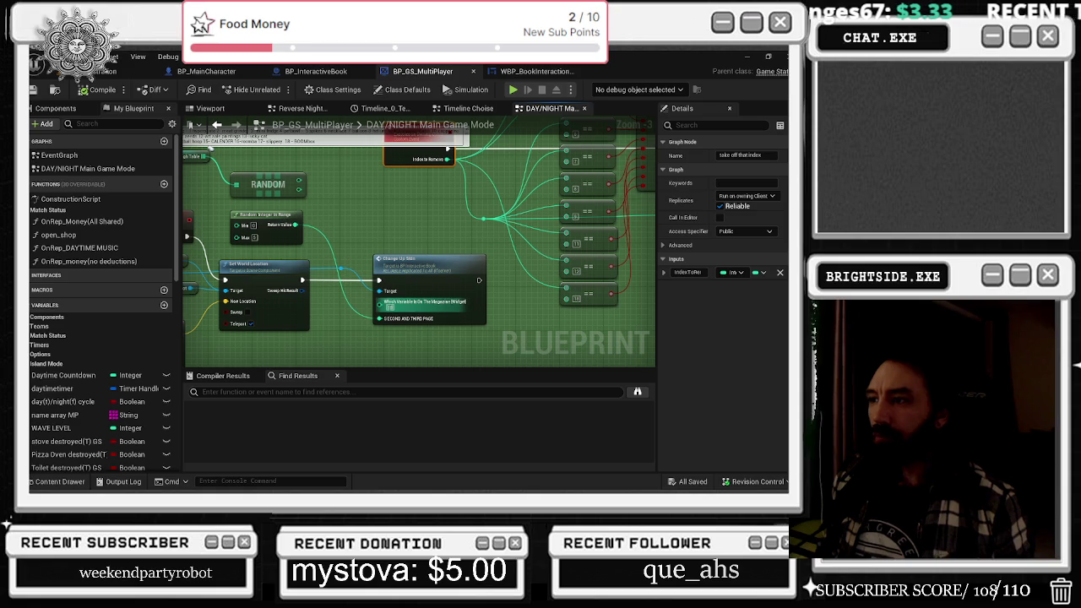
{"action": "mouse_move", "coordinate": [462, 296]}
{"action": "left_mouse_down"}
{"action": "mouse_move", "coordinate": [182, 308]}
{"action": "mouse_move", "coordinate": [51, 279]}
{"action": "left_mouse_up"}
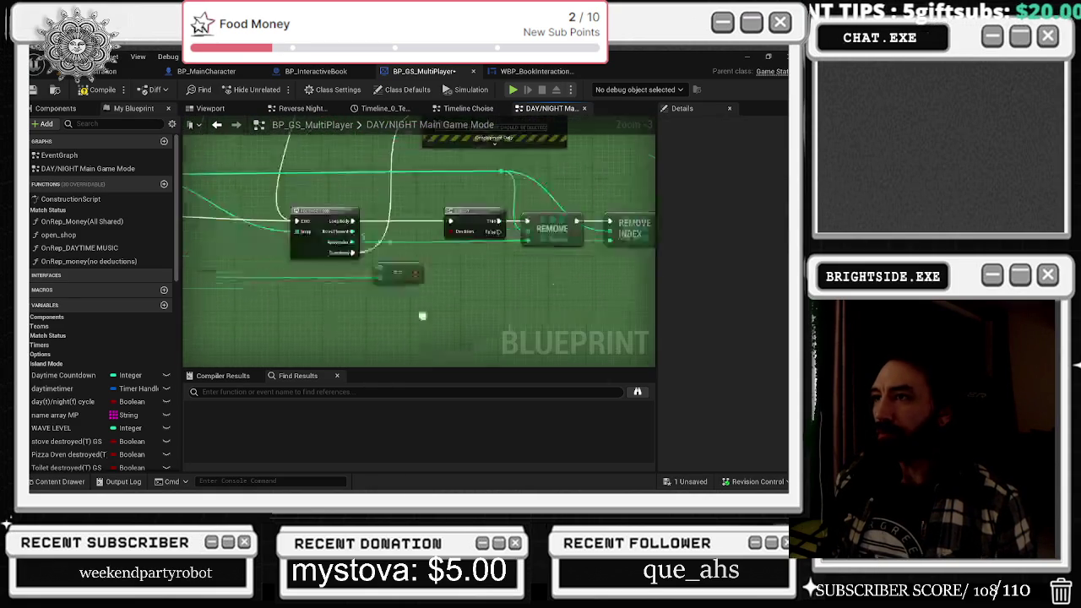
{"action": "left_click", "coordinate": [206, 71]}
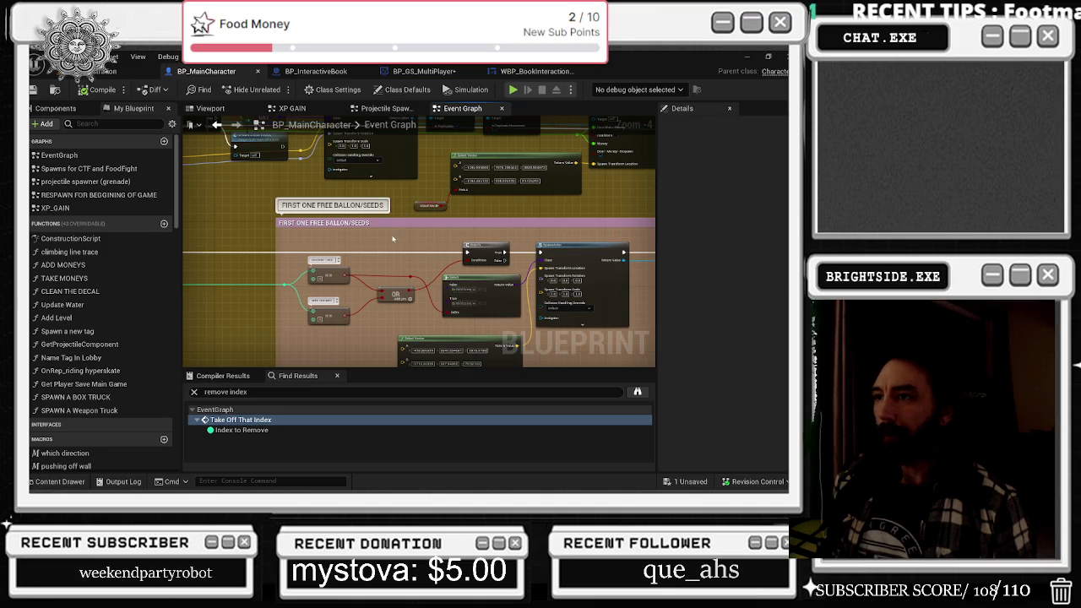
- Nudge the Branch and Select Vector/Stand Mode nodes inside the FIRST ONE FREE BALLON/SEEDS comment
{"action": "left_click_drag", "start_coordinate": [372, 230], "coordinate": [369, 201]}
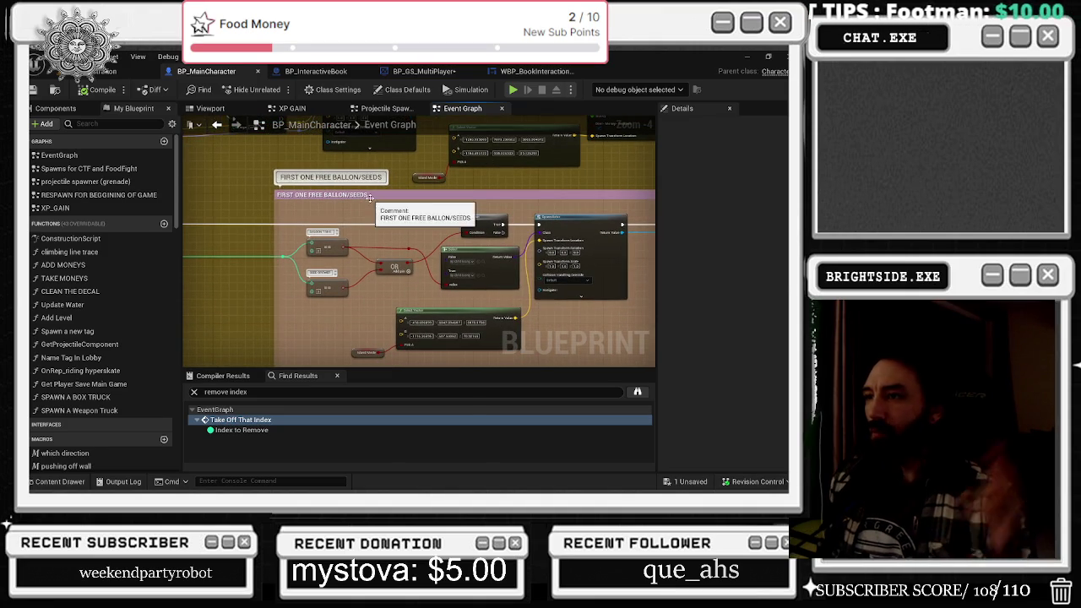
{"action": "scroll", "coordinate": [378, 205], "scroll_direction": "down", "scroll_amount": 2}
{"action": "scroll", "coordinate": [459, 221], "scroll_direction": "up", "scroll_amount": 5}
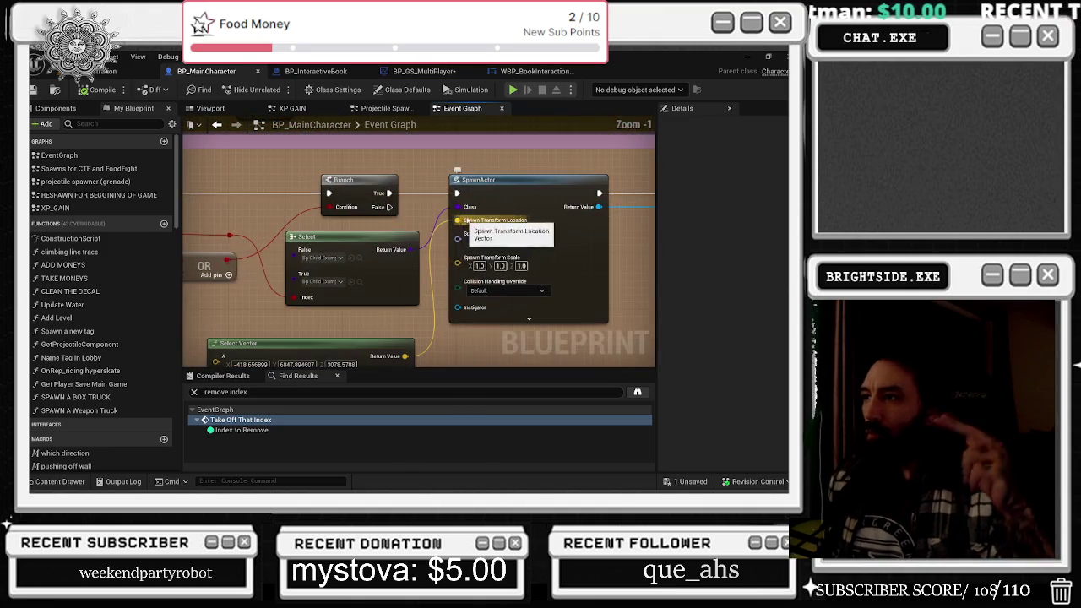
{"action": "left_click_drag", "start_coordinate": [446, 165], "coordinate": [559, 155]}
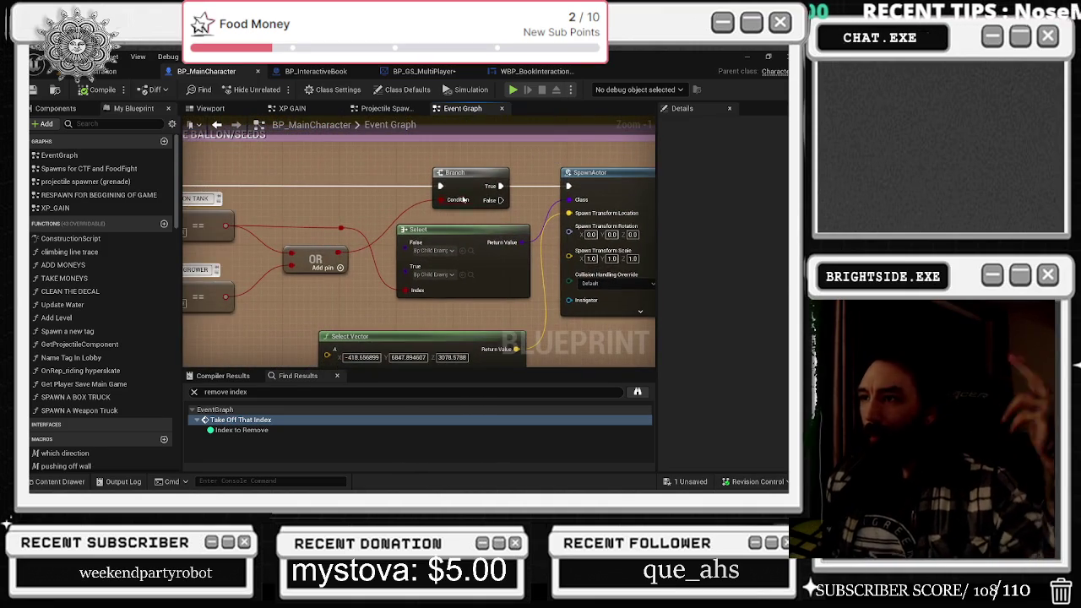
{"action": "scroll", "coordinate": [371, 211], "scroll_direction": "down", "scroll_amount": 1}
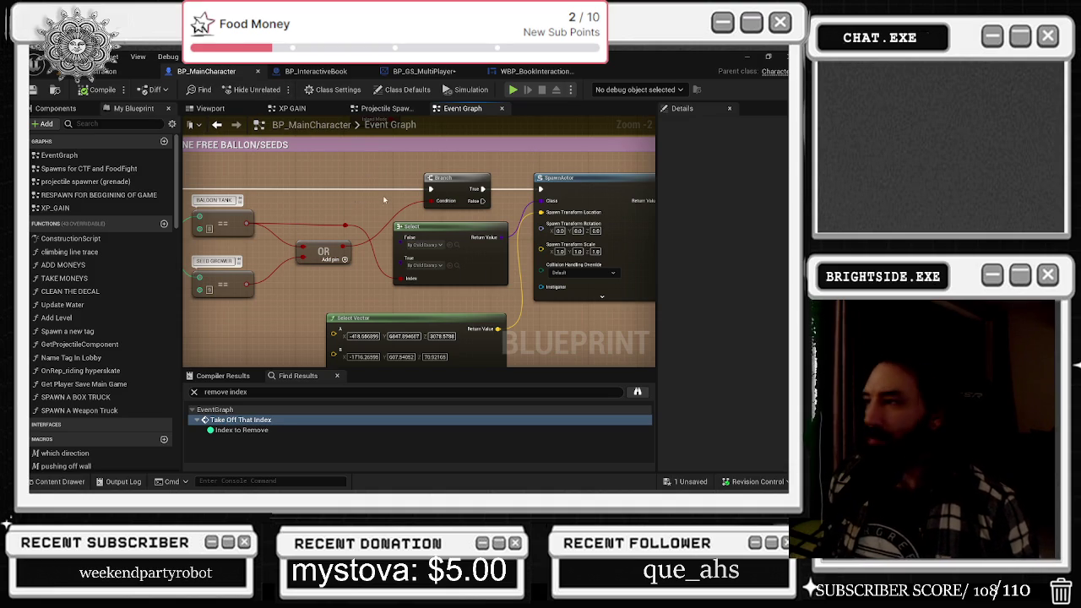
{"action": "scroll", "coordinate": [383, 199], "scroll_direction": "down", "scroll_amount": 2}
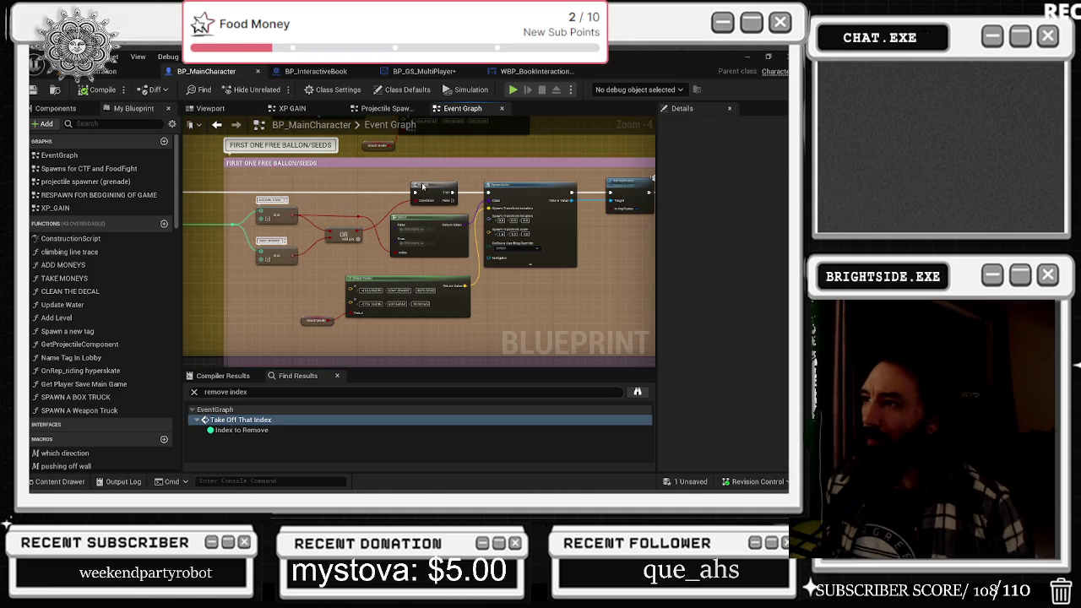
{"action": "left_click_drag", "start_coordinate": [422, 186], "coordinate": [402, 188]}
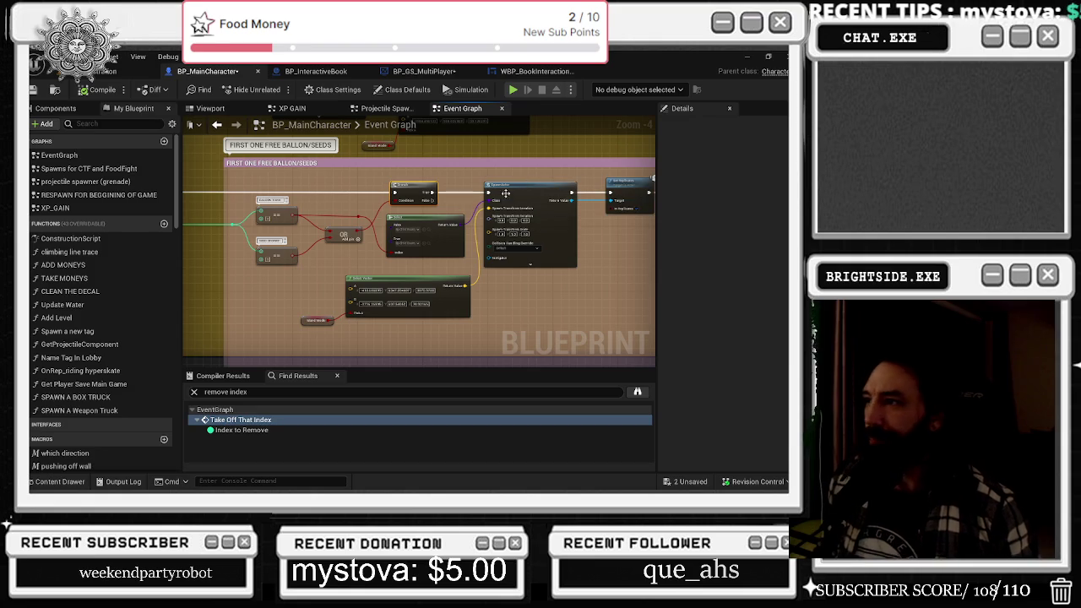
{"action": "mouse_move", "coordinate": [401, 284]}
{"action": "left_mouse_down"}
{"action": "mouse_move", "coordinate": [394, 279]}
{"action": "mouse_move", "coordinate": [548, 263]}
{"action": "left_mouse_up"}
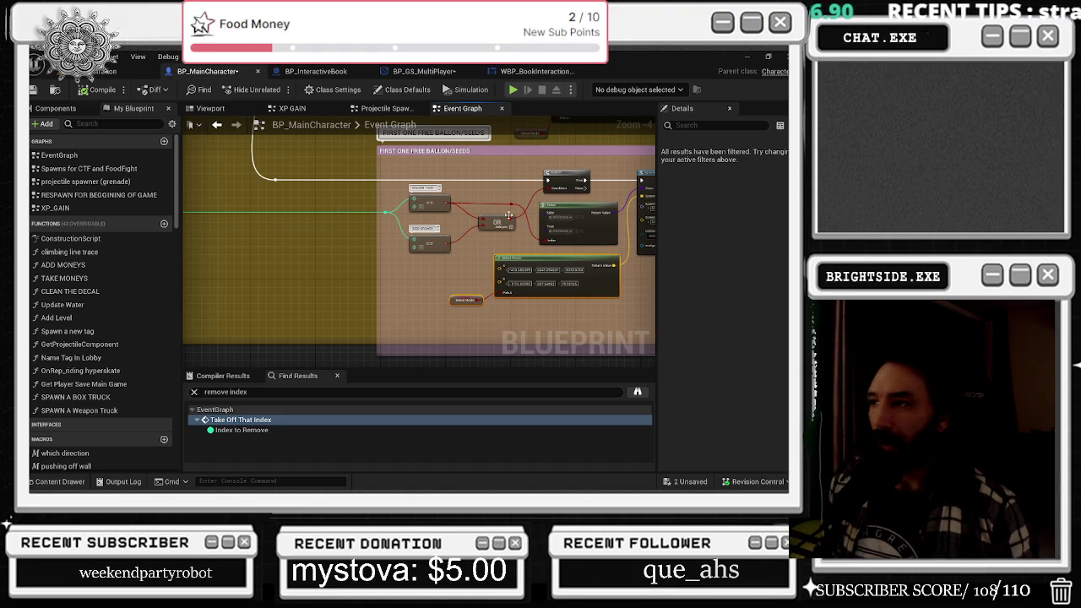
{"action": "mouse_move", "coordinate": [516, 118]}
{"action": "left_mouse_down"}
{"action": "mouse_move", "coordinate": [446, 245]}
{"action": "mouse_move", "coordinate": [451, 275]}
{"action": "mouse_move", "coordinate": [280, 277]}
{"action": "mouse_move", "coordinate": [537, 282]}
{"action": "left_mouse_up"}
{"action": "scroll", "coordinate": [451, 275], "scroll_direction": "up", "scroll_amount": 1}
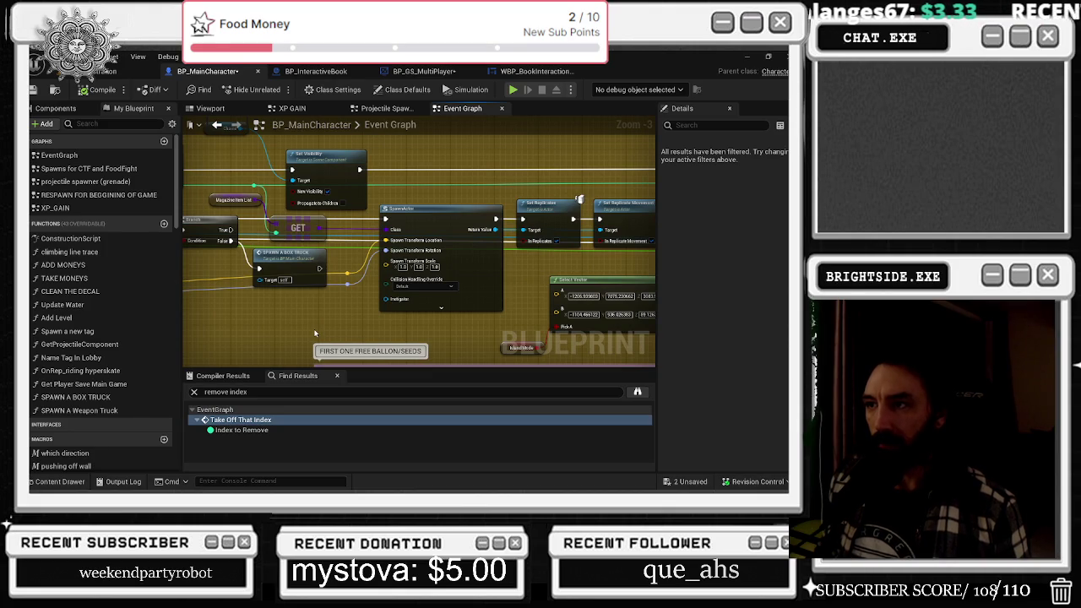
{"action": "left_click_drag", "start_coordinate": [313, 329], "coordinate": [439, 331]}
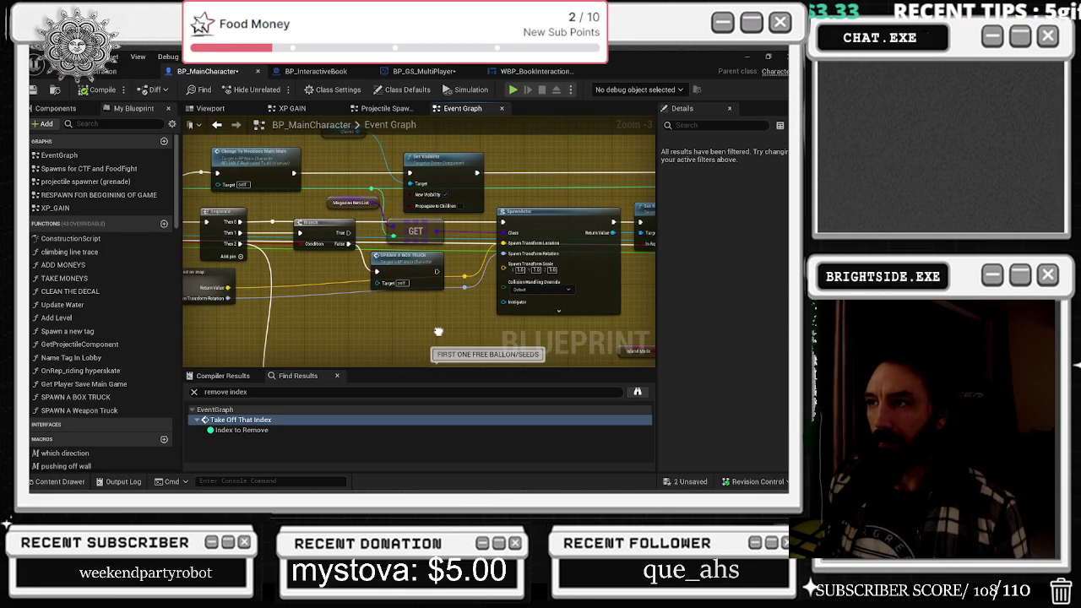
- Add two elements to the Magazine Item List default array, growing it from 17 to 19
{"action": "left_click", "coordinate": [341, 205]}
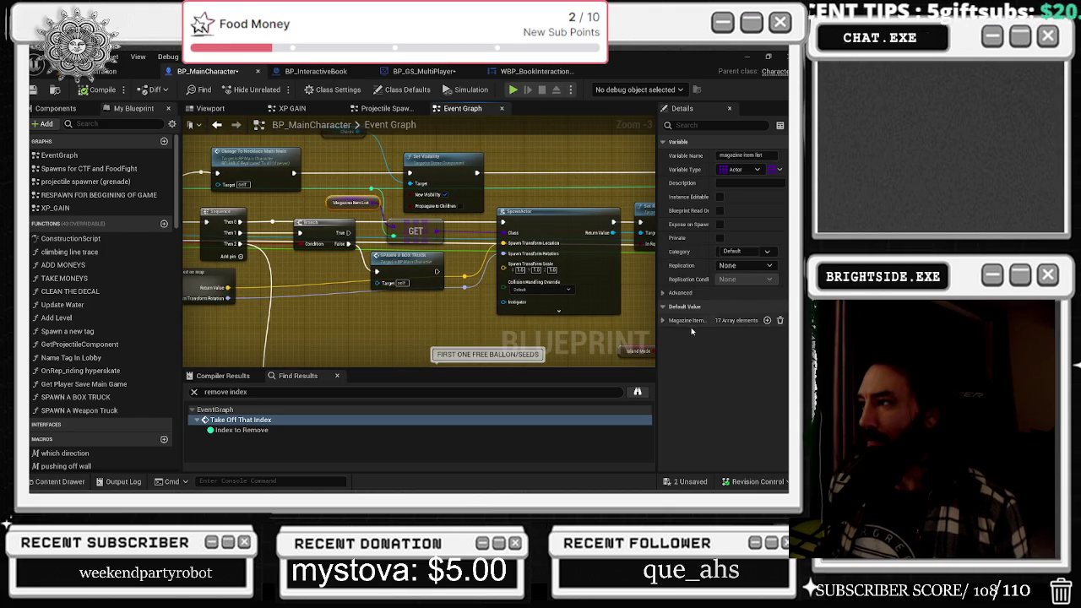
{"action": "left_click", "coordinate": [663, 320]}
{"action": "scroll", "coordinate": [718, 338], "scroll_direction": "down", "scroll_amount": 3}
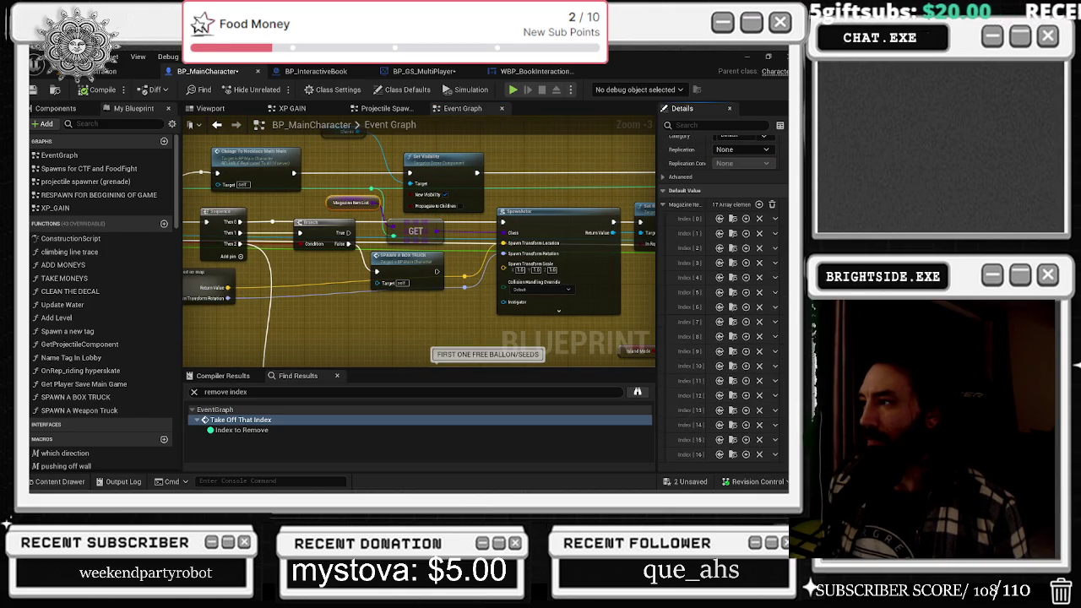
{"action": "left_click", "coordinate": [759, 205]}
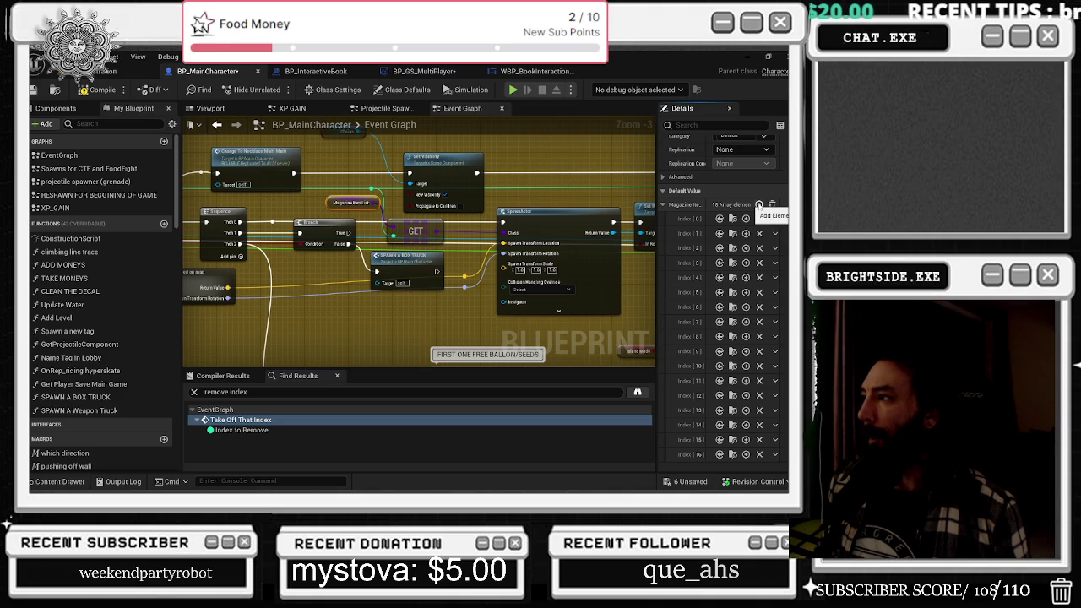
{"action": "left_click", "coordinate": [759, 204]}
{"action": "scroll", "coordinate": [718, 338], "scroll_direction": "down", "scroll_amount": 1}
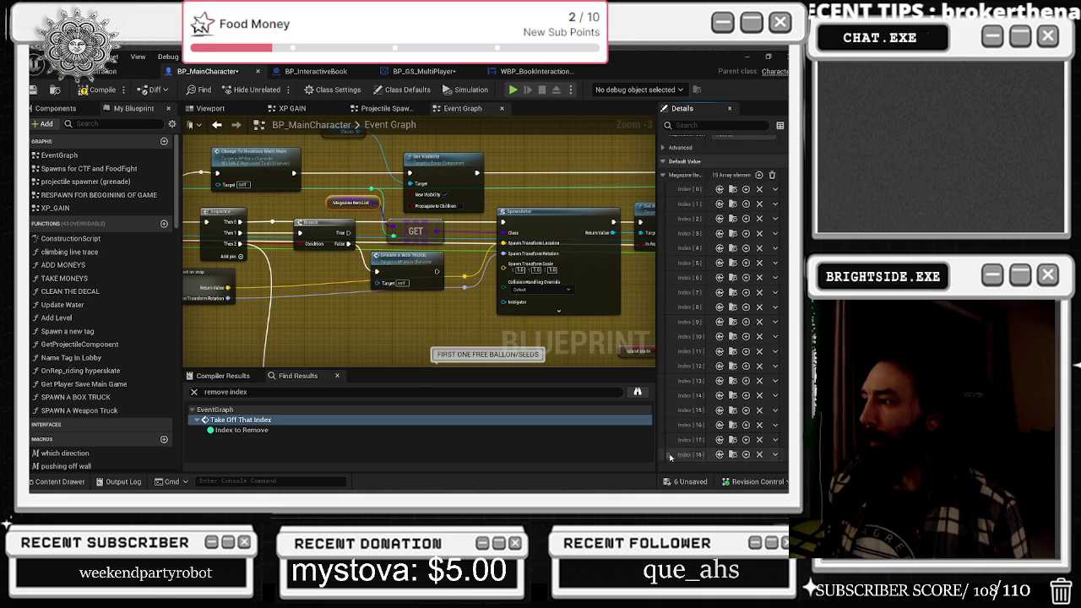
{"action": "mouse_move", "coordinate": [656, 443]}
{"action": "left_mouse_down"}
{"action": "mouse_move", "coordinate": [534, 446]}
{"action": "mouse_move", "coordinate": [546, 447]}
{"action": "left_mouse_up"}
{"action": "left_click", "coordinate": [56, 481]}
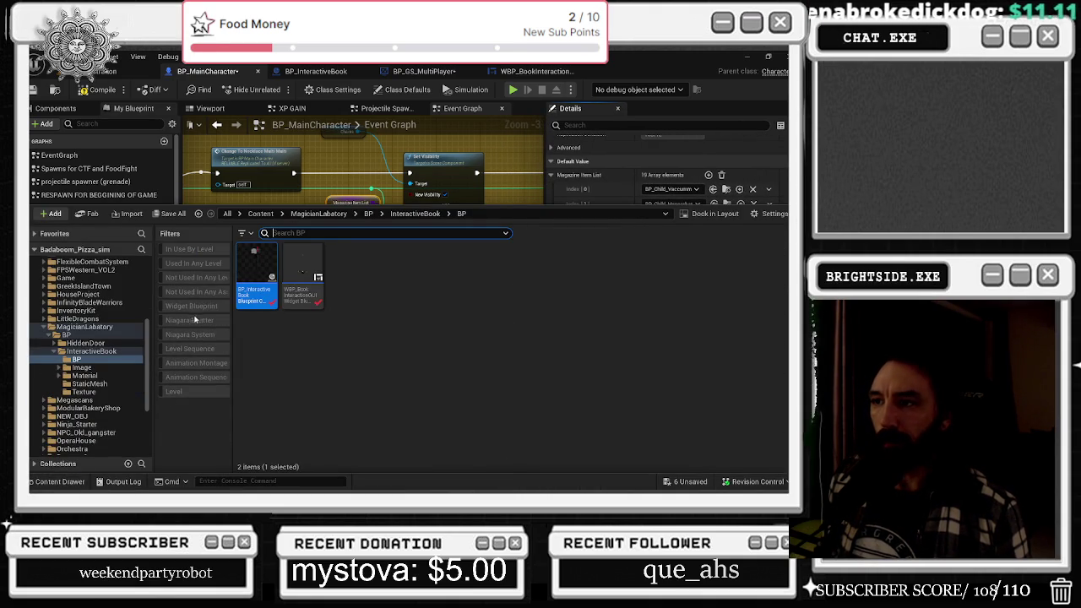
- Search all content for 'slippery' and select the BP_Child_Example wet-floor sign blueprint
{"action": "left_click", "coordinate": [227, 212]}
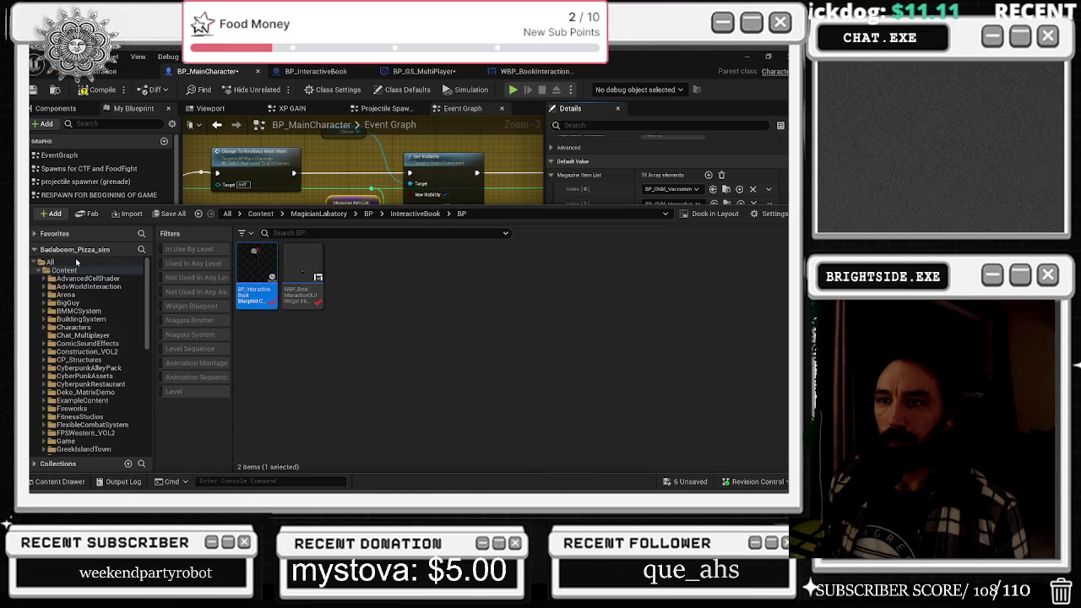
{"action": "left_click", "coordinate": [309, 234]}
{"action": "type", "text": "s"}
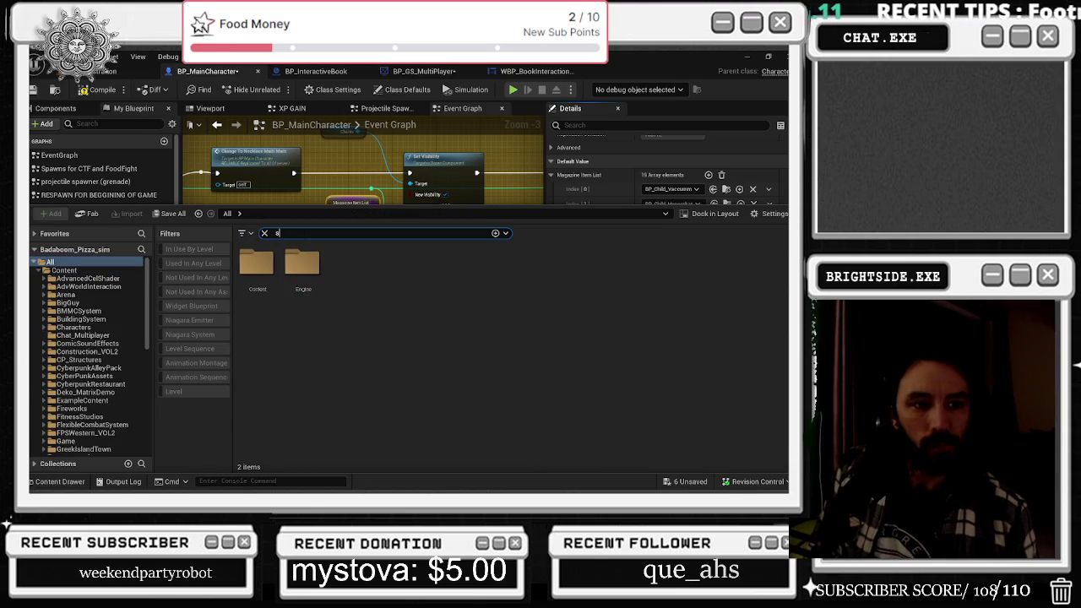
{"action": "type", "text": "lippery"}
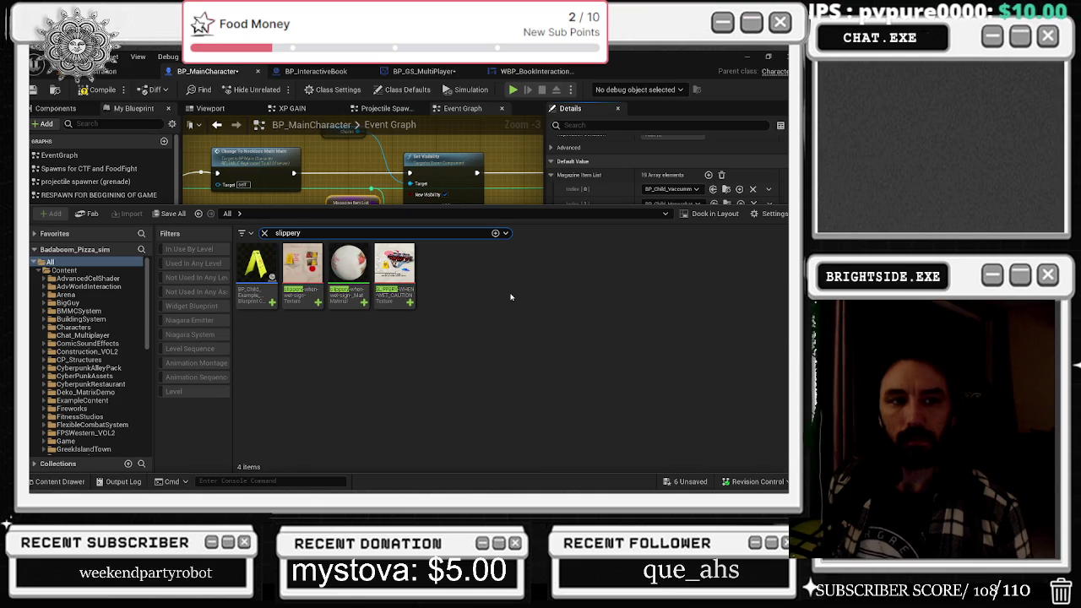
{"action": "left_click", "coordinate": [249, 270]}
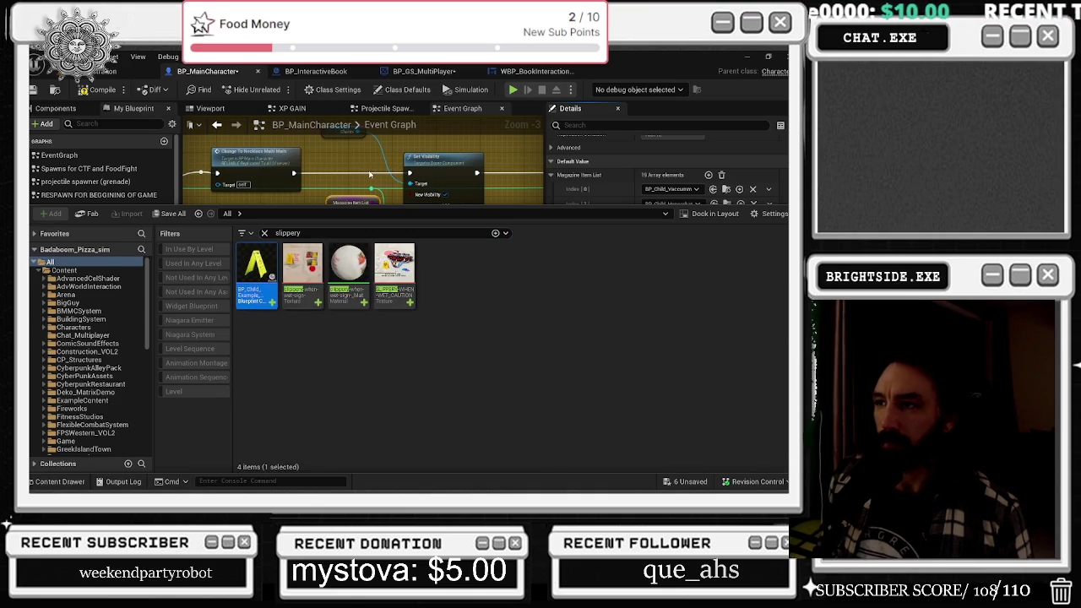
- Close the Content Drawer and review Magazine Item List's 19 entries, with Index 6 and 18 empty
{"action": "left_click", "coordinate": [369, 174]}
{"action": "left_click", "coordinate": [343, 204]}
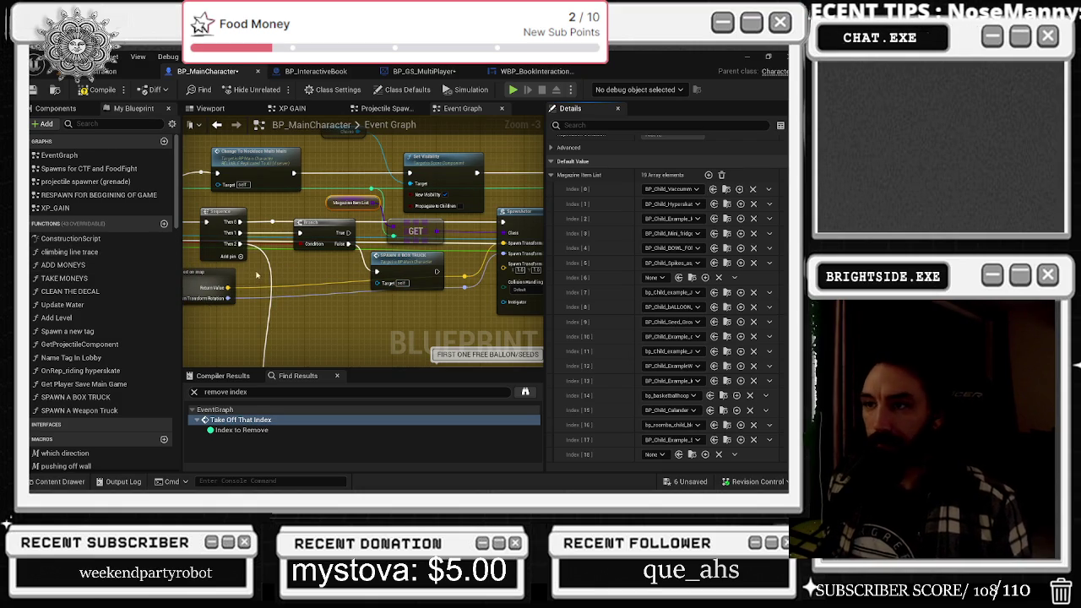
{"action": "left_click_drag", "start_coordinate": [247, 295], "coordinate": [325, 308]}
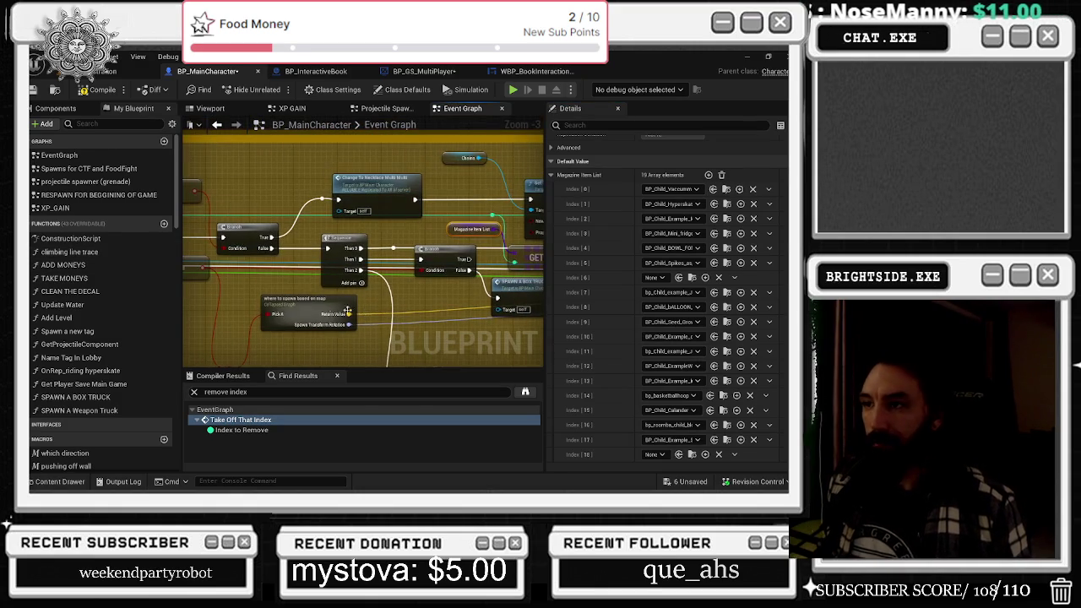
{"action": "left_click", "coordinate": [324, 308]}
{"action": "left_click_drag", "start_coordinate": [417, 299], "coordinate": [226, 297]}
{"action": "left_click", "coordinate": [279, 230]}
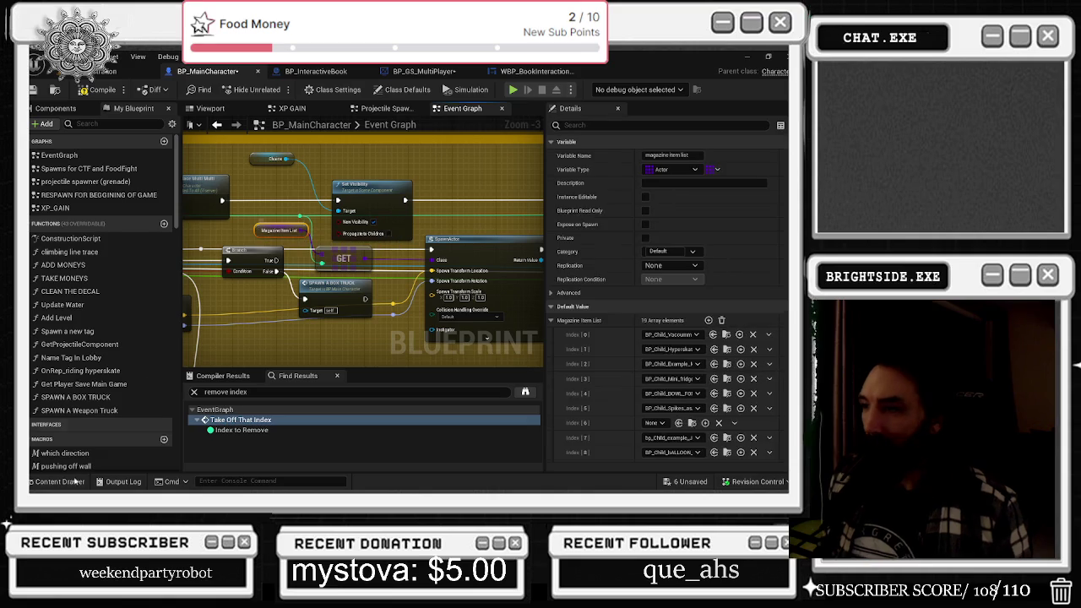
- Search the Content Drawer for 'boom' to select the BP_Child_Example_Boombox asset
{"action": "key", "text": "ctrl+space"}
{"action": "double_click", "coordinate": [287, 233]}
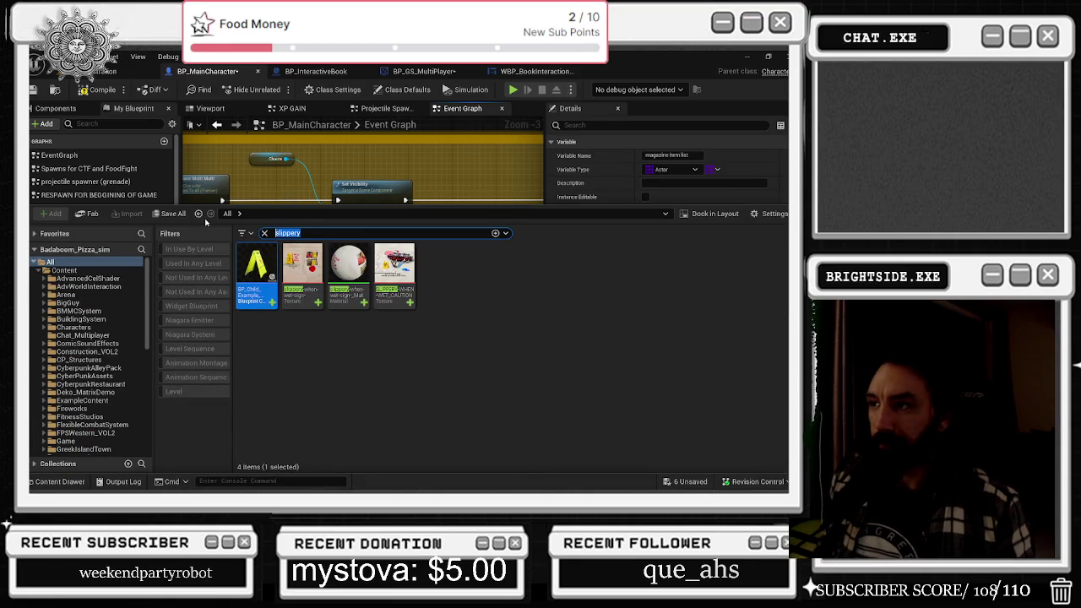
{"action": "type", "text": "boom"}
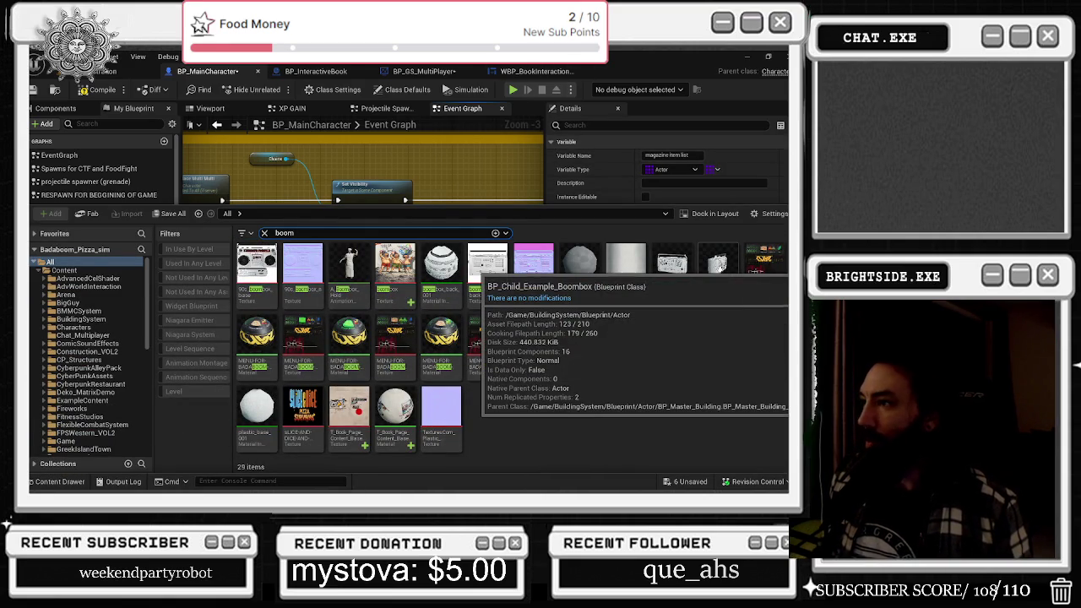
{"action": "mouse_move", "coordinate": [670, 261]}
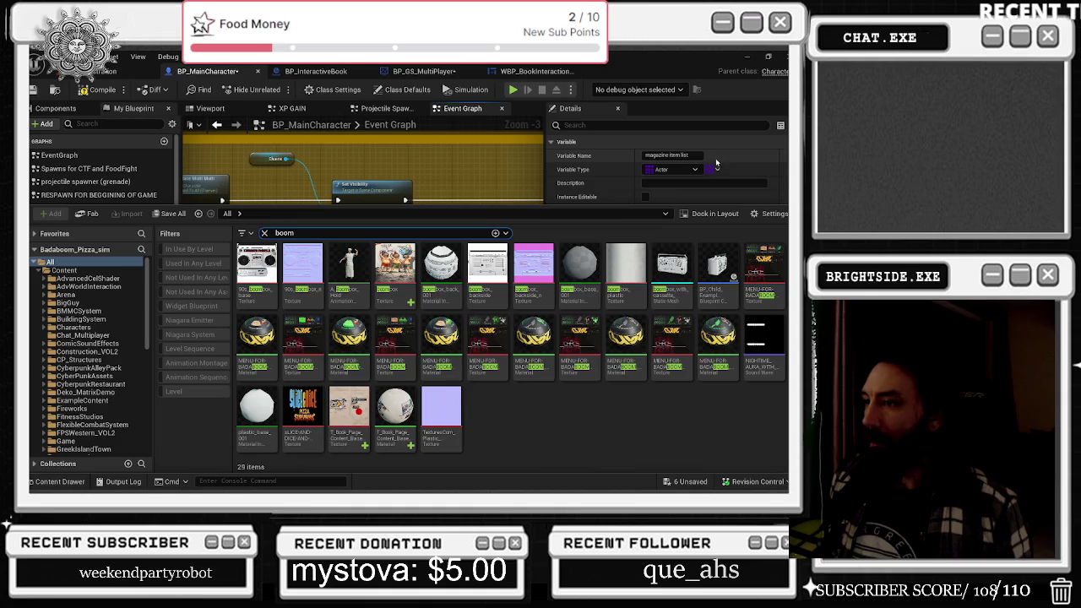
{"action": "mouse_move", "coordinate": [734, 274]}
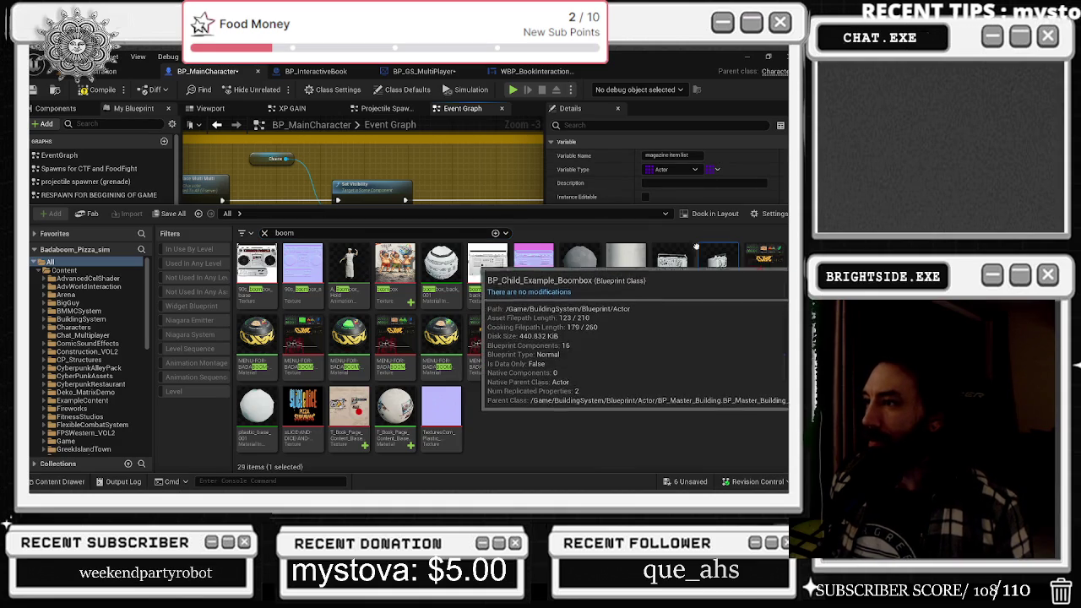
{"action": "left_click", "coordinate": [464, 165]}
- Set Magazine Item List Index 18 to BP_Child_Example_Boombox and open that blueprint
{"action": "left_click", "coordinate": [281, 233]}
{"action": "scroll", "coordinate": [661, 337], "scroll_direction": "down", "scroll_amount": 5}
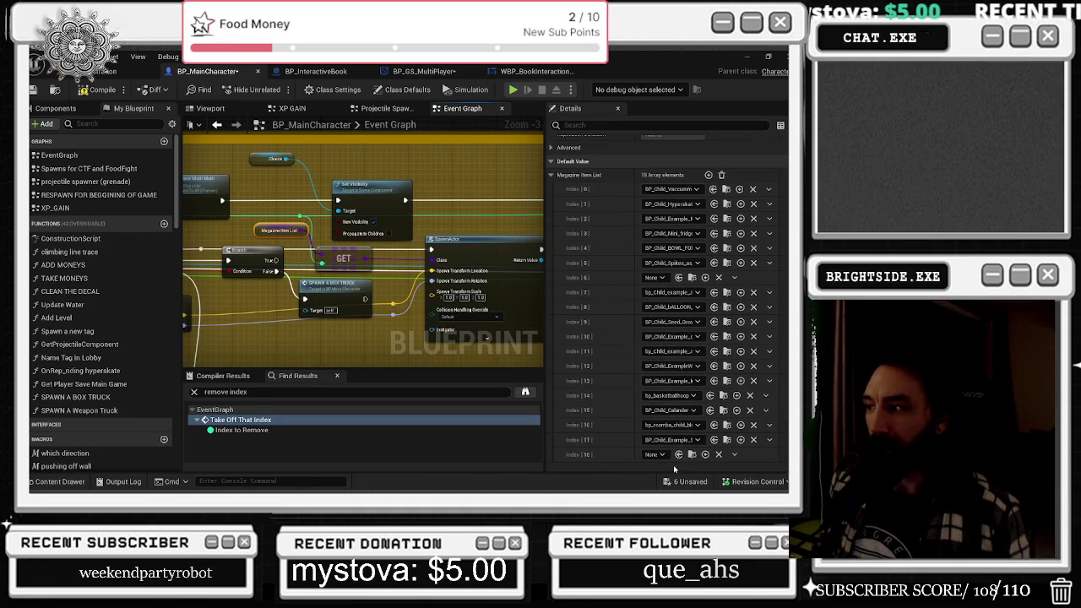
{"action": "left_click", "coordinate": [679, 454]}
{"action": "left_click", "coordinate": [679, 454]}
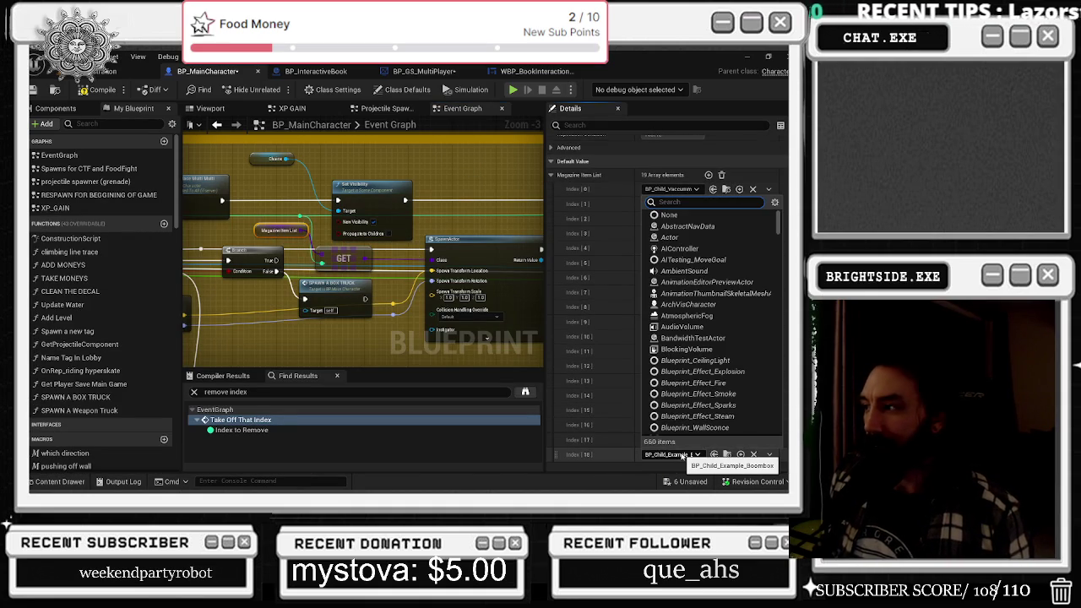
{"action": "left_click", "coordinate": [674, 460]}
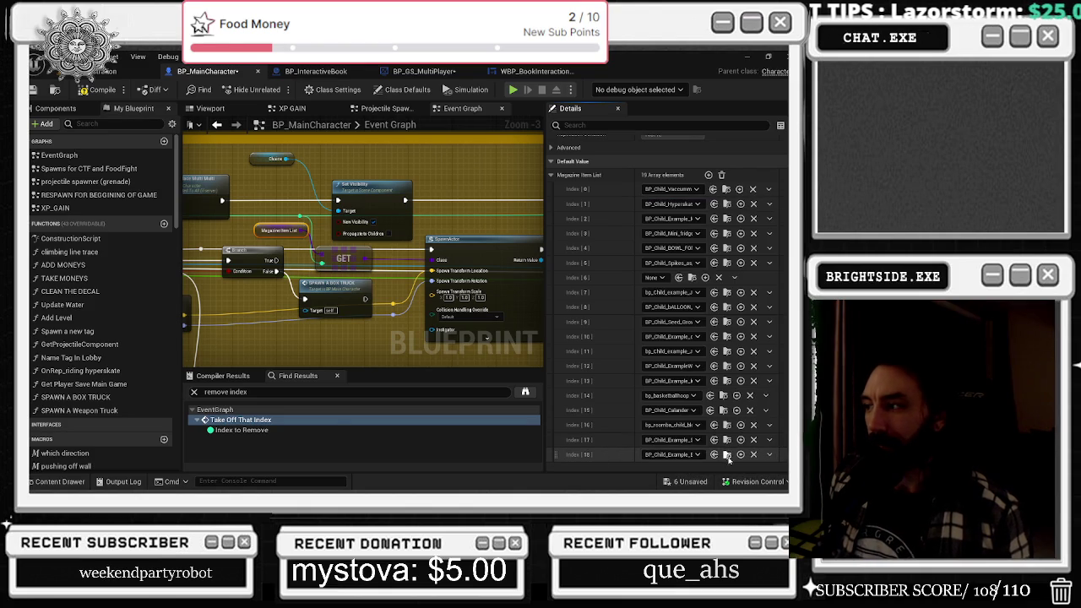
{"action": "left_click", "coordinate": [713, 454]}
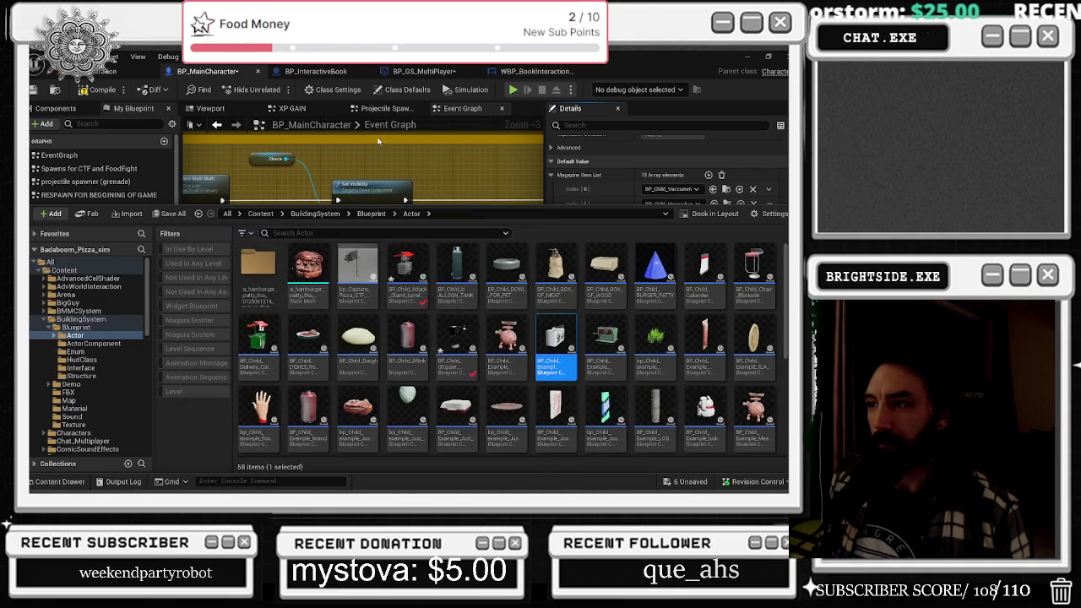
{"action": "double_click", "coordinate": [547, 354]}
{"action": "left_click", "coordinate": [102, 71]}
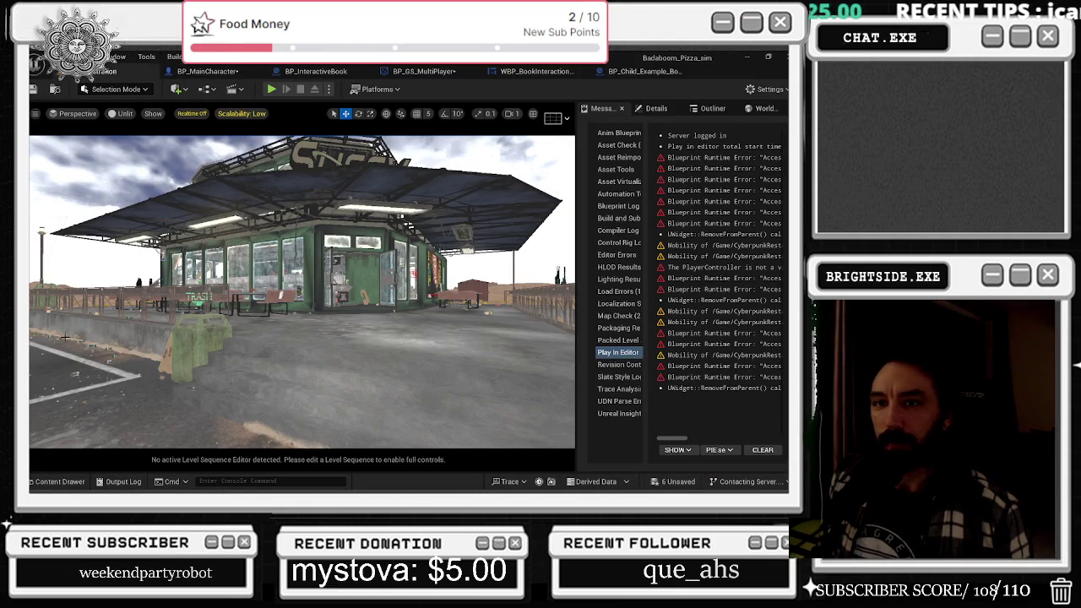
- Turn off real-time viewport rendering, check Scalability, then return to BP_MainCharacter's event graph
{"action": "key", "text": "alt+Tab"}
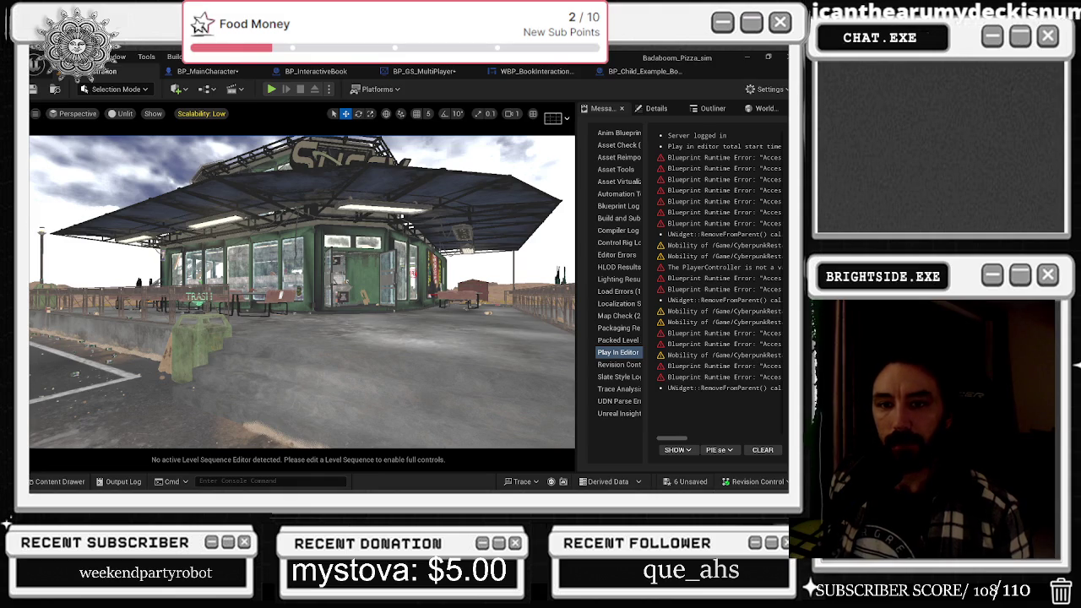
{"action": "key", "text": "alt+Tab"}
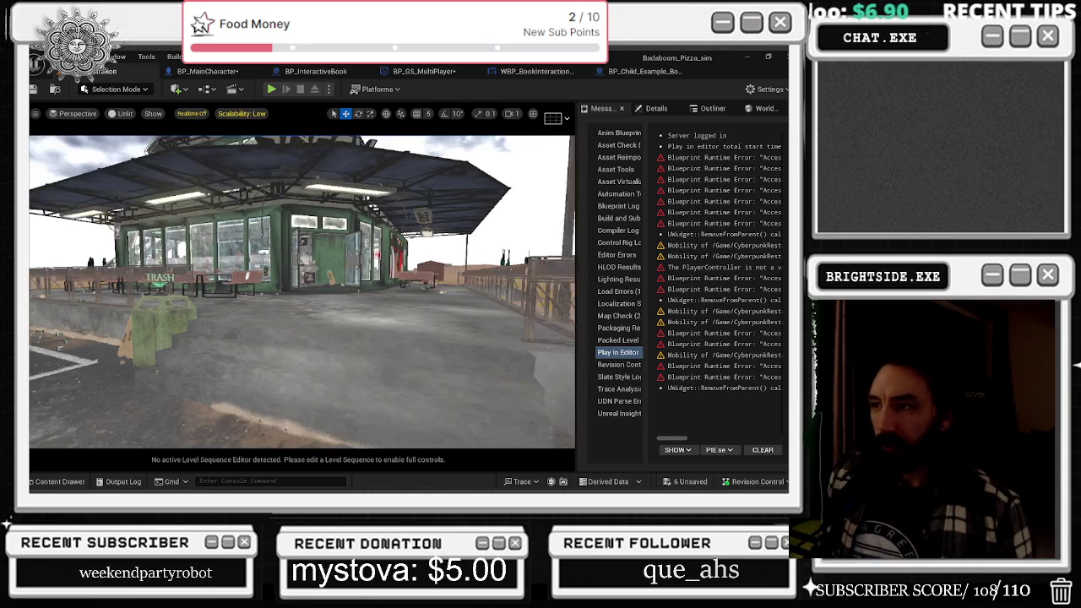
{"action": "key", "text": "ctrl+r"}
{"action": "left_click", "coordinate": [242, 113]}
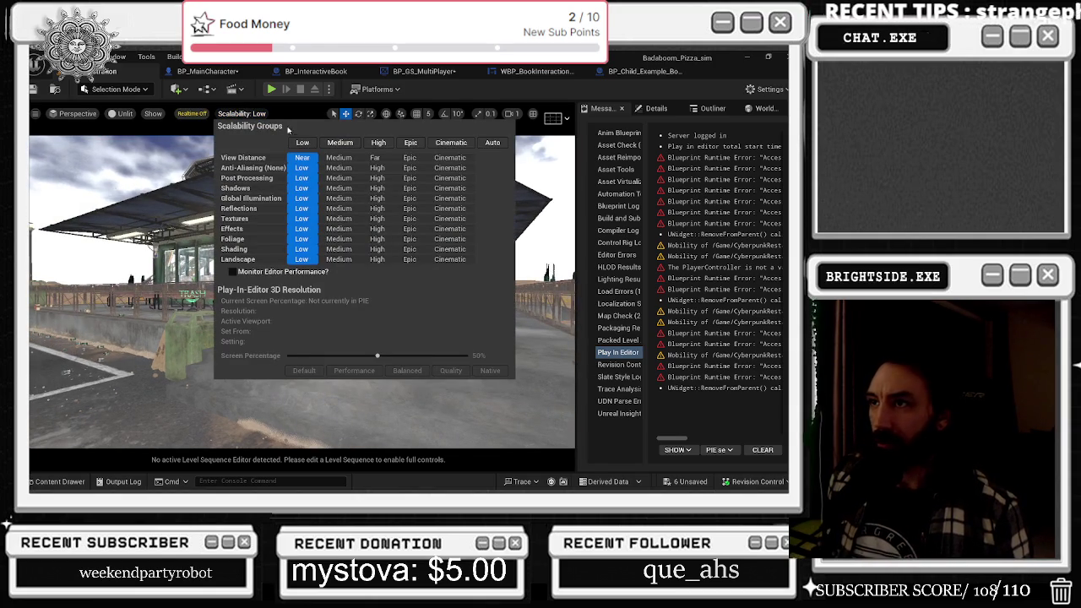
{"action": "left_click", "coordinate": [113, 266]}
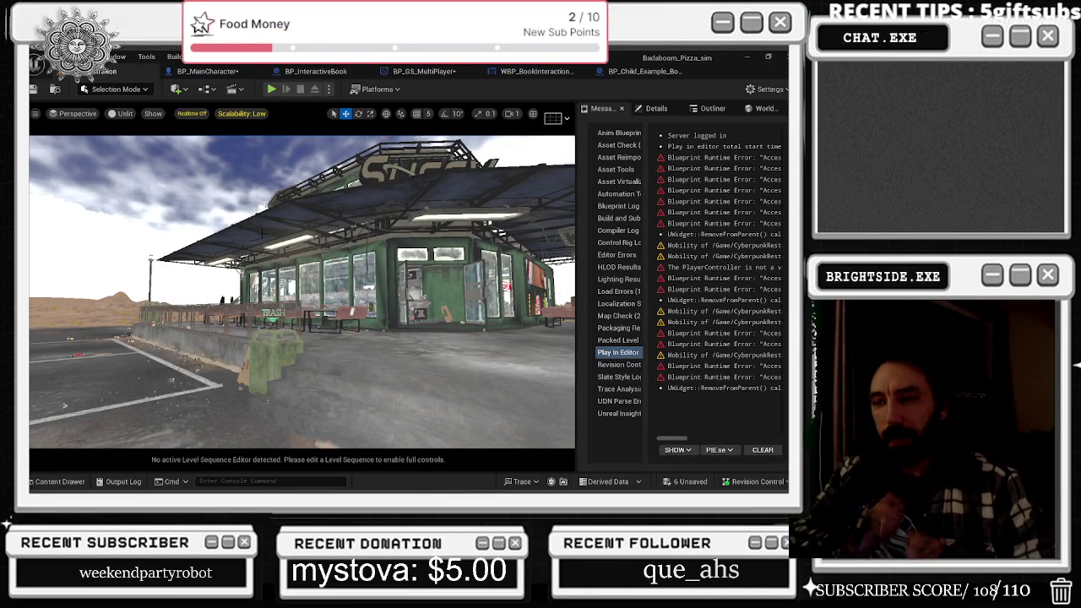
{"action": "left_click", "coordinate": [207, 71]}
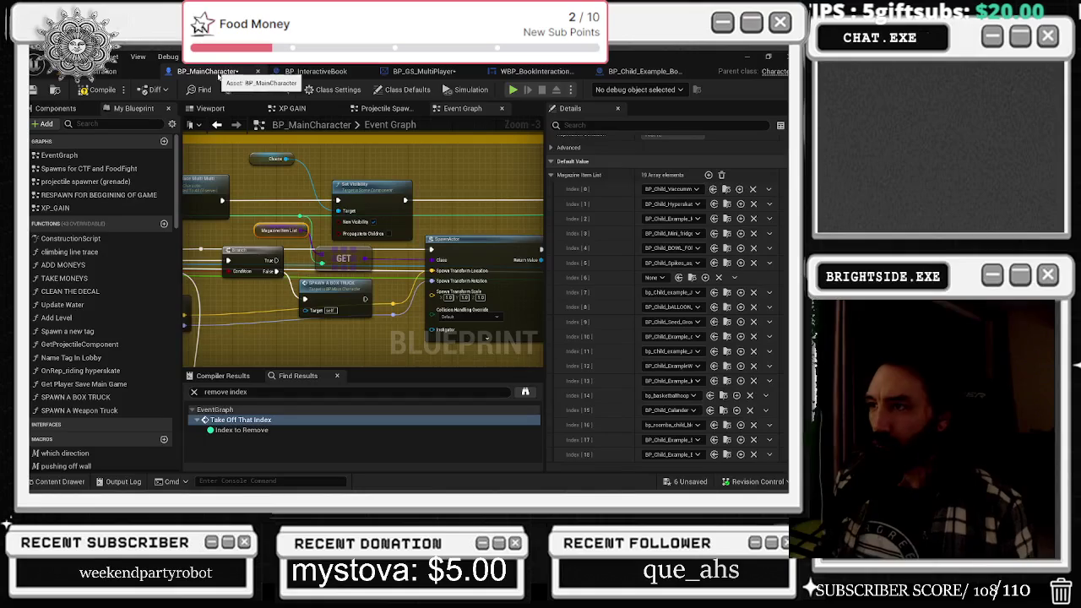
- Open BP_Child_Example_Boombox from the Content Drawer and look over its Check The Health group
{"action": "key", "text": "ctrl+space"}
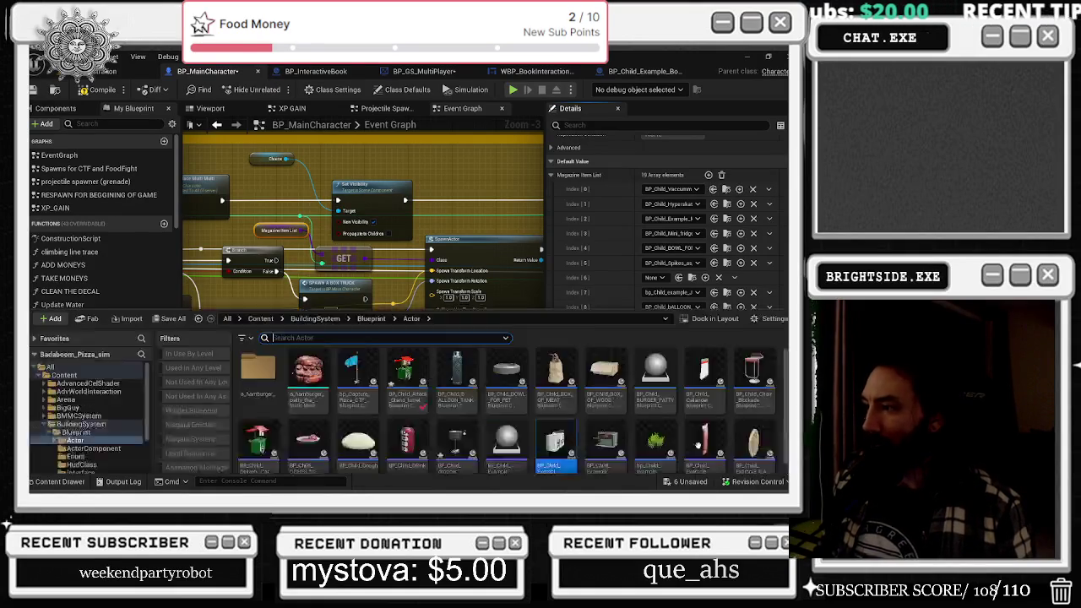
{"action": "double_click", "coordinate": [566, 342]}
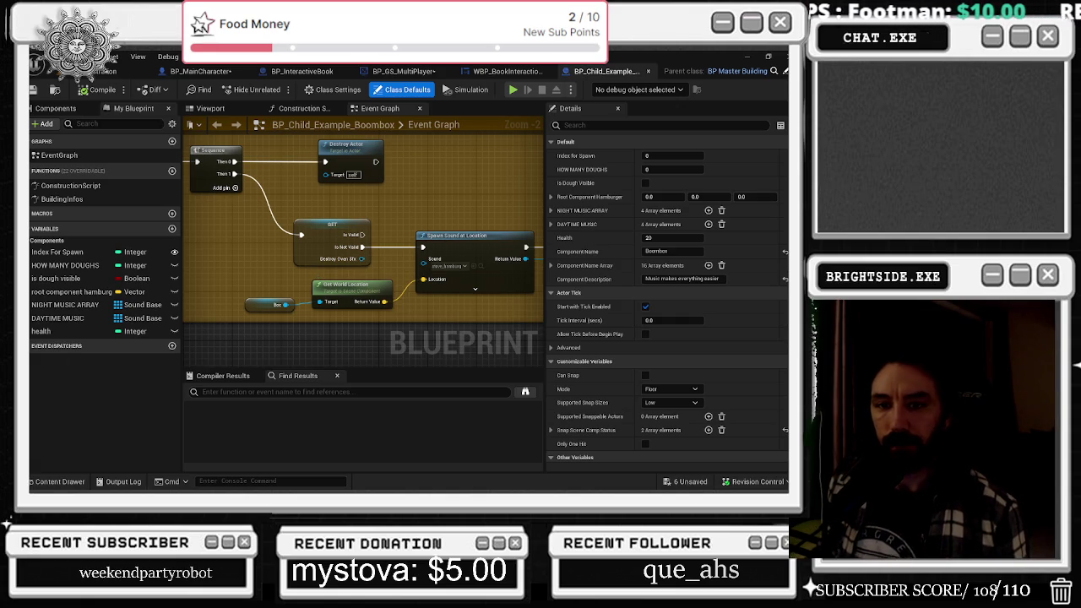
{"action": "mouse_move", "coordinate": [359, 237]}
{"action": "left_mouse_down"}
{"action": "mouse_move", "coordinate": [374, 255]}
{"action": "mouse_move", "coordinate": [319, 254]}
{"action": "left_mouse_up"}
{"action": "scroll", "coordinate": [361, 229], "scroll_direction": "down", "scroll_amount": 2}
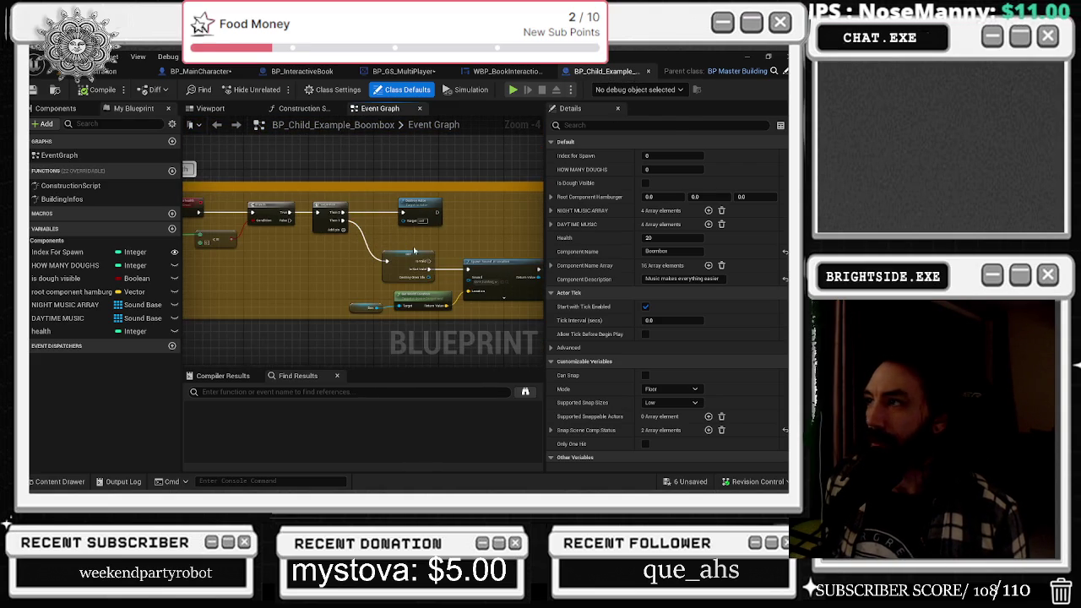
{"action": "left_click_drag", "start_coordinate": [418, 241], "coordinate": [566, 254]}
{"action": "left_click", "coordinate": [401, 268]}
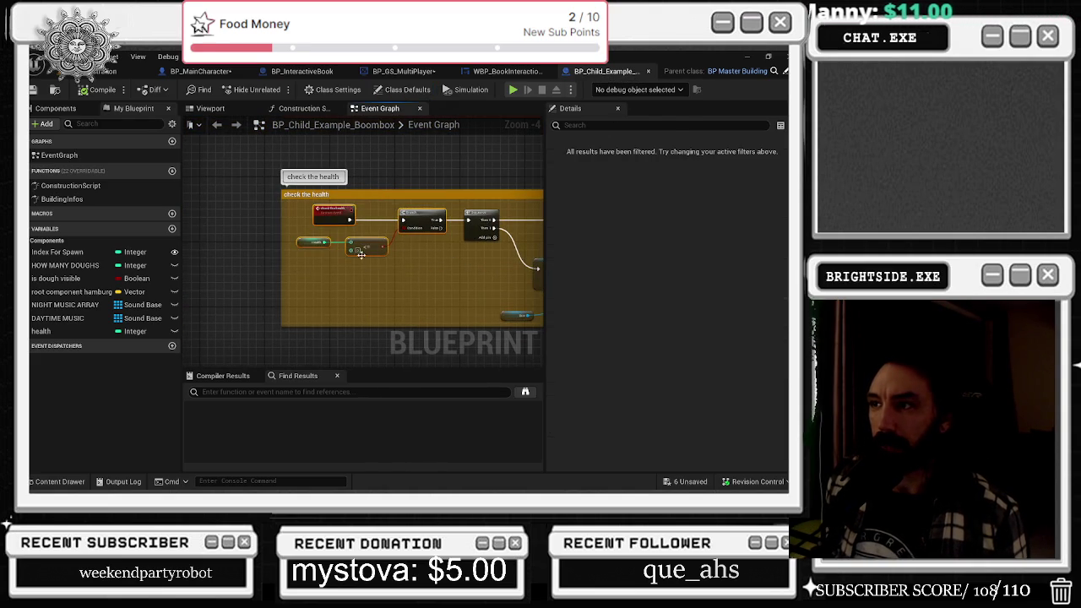
- Pan past the Spawn Sound at Location nodes to the Event BeginPlay replication nodes
{"action": "scroll", "coordinate": [334, 254], "scroll_direction": "up", "scroll_amount": 1}
{"action": "left_click_drag", "start_coordinate": [428, 282], "coordinate": [335, 224]}
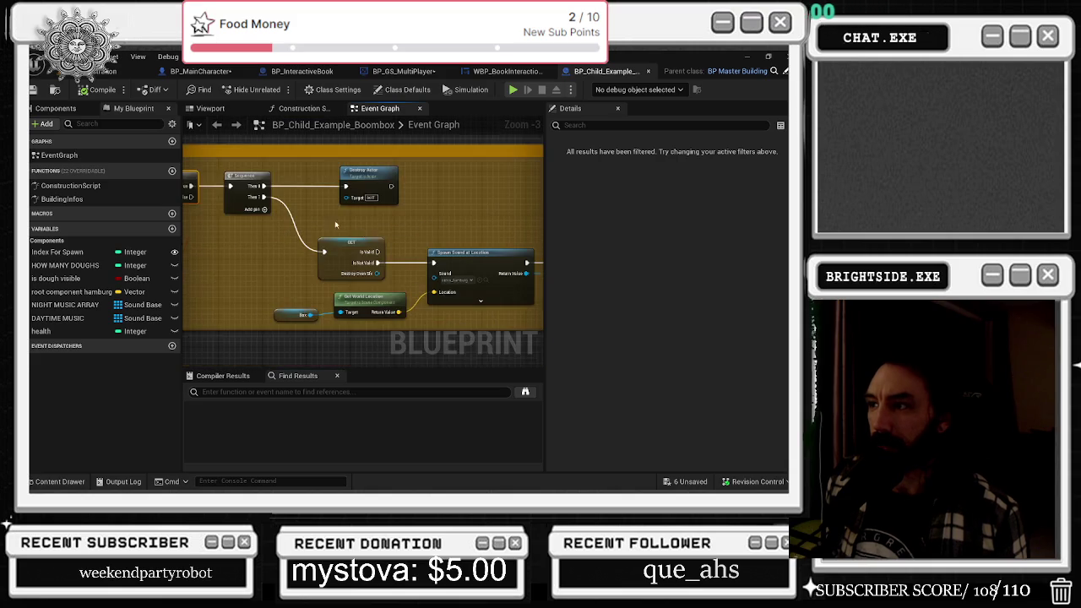
{"action": "scroll", "coordinate": [276, 276], "scroll_direction": "down", "scroll_amount": 6}
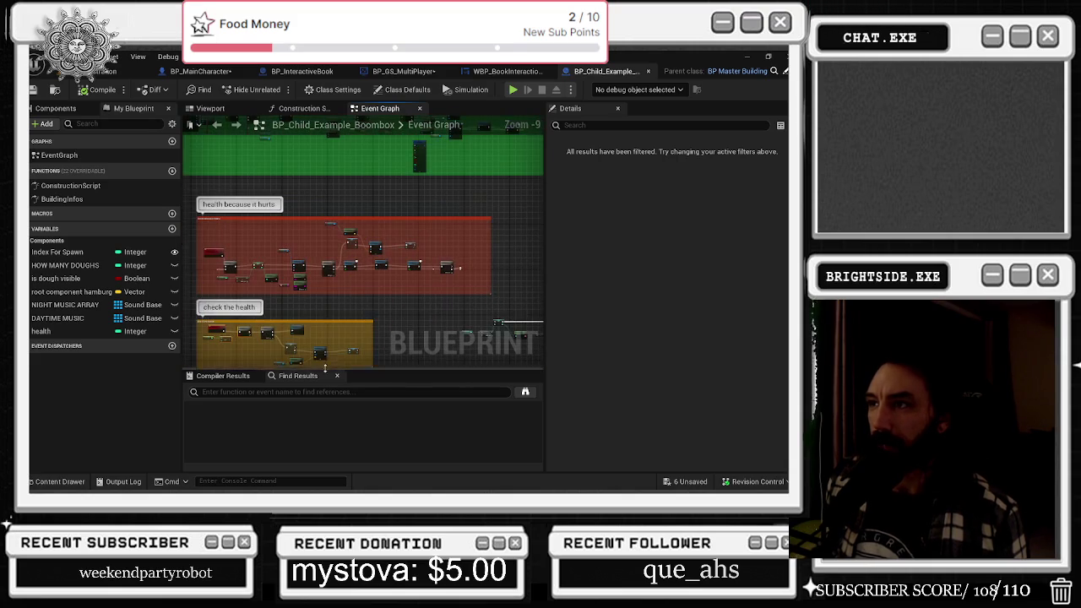
{"action": "mouse_move", "coordinate": [227, 242]}
{"action": "left_mouse_down"}
{"action": "mouse_move", "coordinate": [254, 169]}
{"action": "mouse_move", "coordinate": [279, 270]}
{"action": "mouse_move", "coordinate": [328, 316]}
{"action": "left_mouse_up"}
{"action": "left_click_drag", "start_coordinate": [319, 212], "coordinate": [298, 209]}
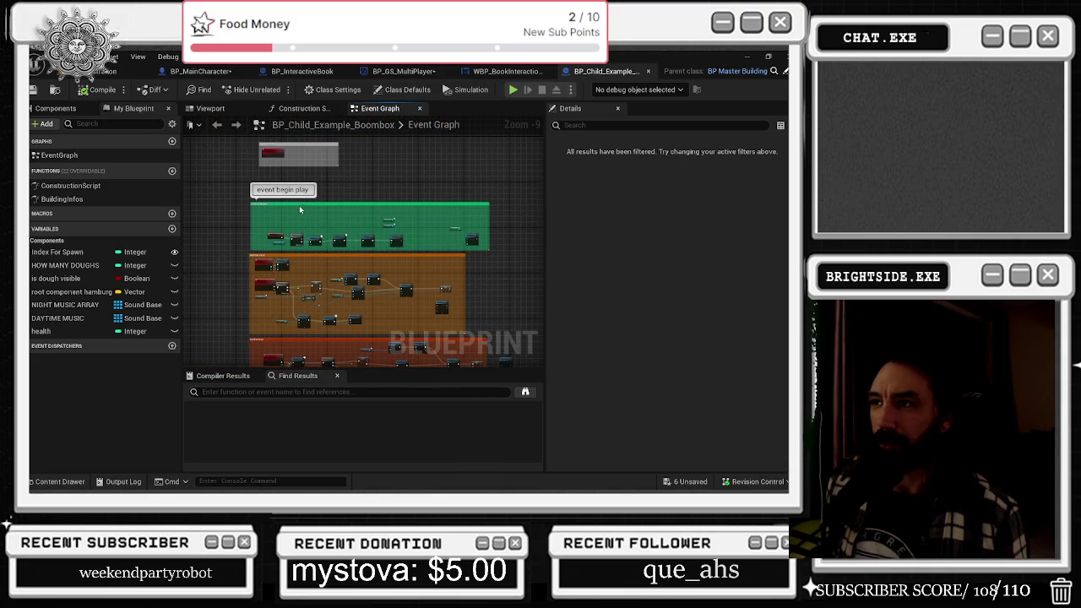
{"action": "scroll", "coordinate": [300, 210], "scroll_direction": "up", "scroll_amount": 5}
{"action": "left_click_drag", "start_coordinate": [436, 278], "coordinate": [253, 237]}
{"action": "scroll", "coordinate": [210, 230], "scroll_direction": "up", "scroll_amount": 1}
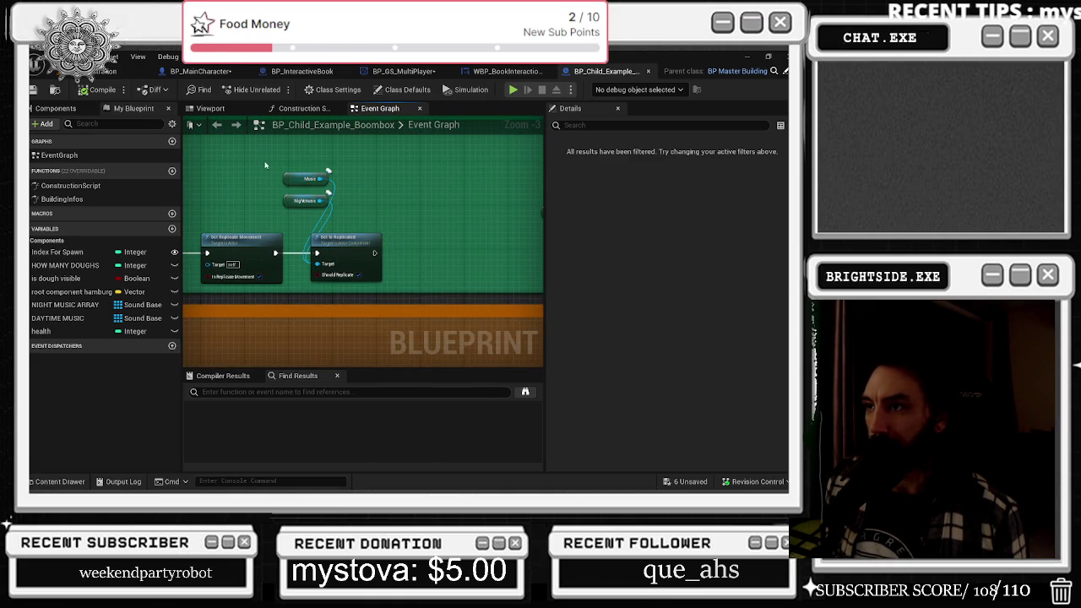
- Select the Music, Nightmusic and Set Is Replicated nodes and shift them up and right
{"action": "left_click_drag", "start_coordinate": [346, 169], "coordinate": [266, 173]}
{"action": "left_click_drag", "start_coordinate": [58, 252], "coordinate": [496, 211]}
{"action": "left_click", "coordinate": [397, 253]}
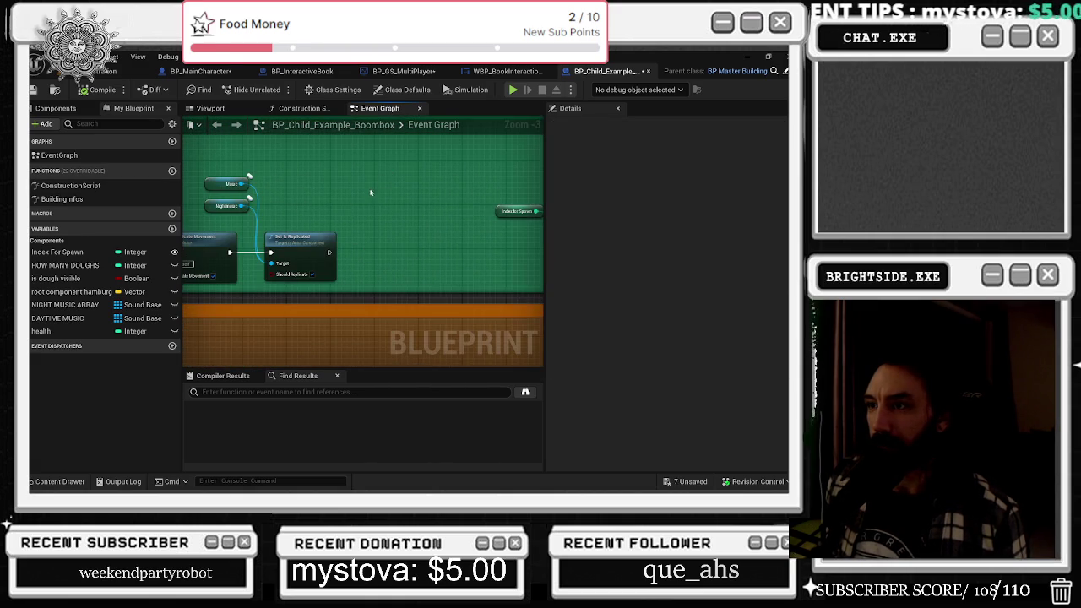
{"action": "left_click_drag", "start_coordinate": [246, 161], "coordinate": [339, 284]}
{"action": "left_click_drag", "start_coordinate": [302, 243], "coordinate": [378, 245]}
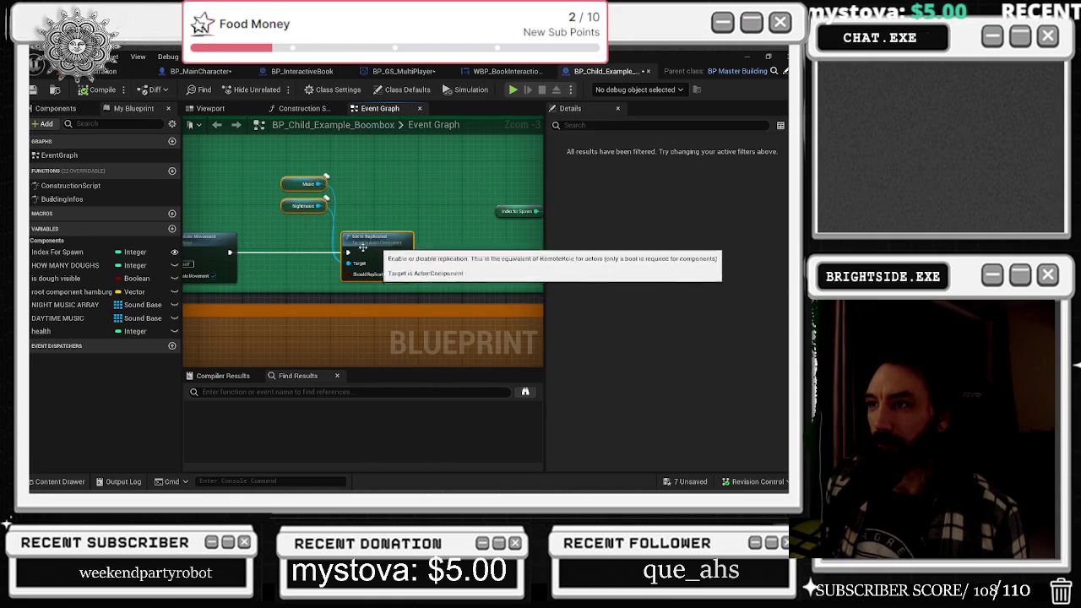
{"action": "scroll", "coordinate": [325, 221], "scroll_direction": "down", "scroll_amount": 2}
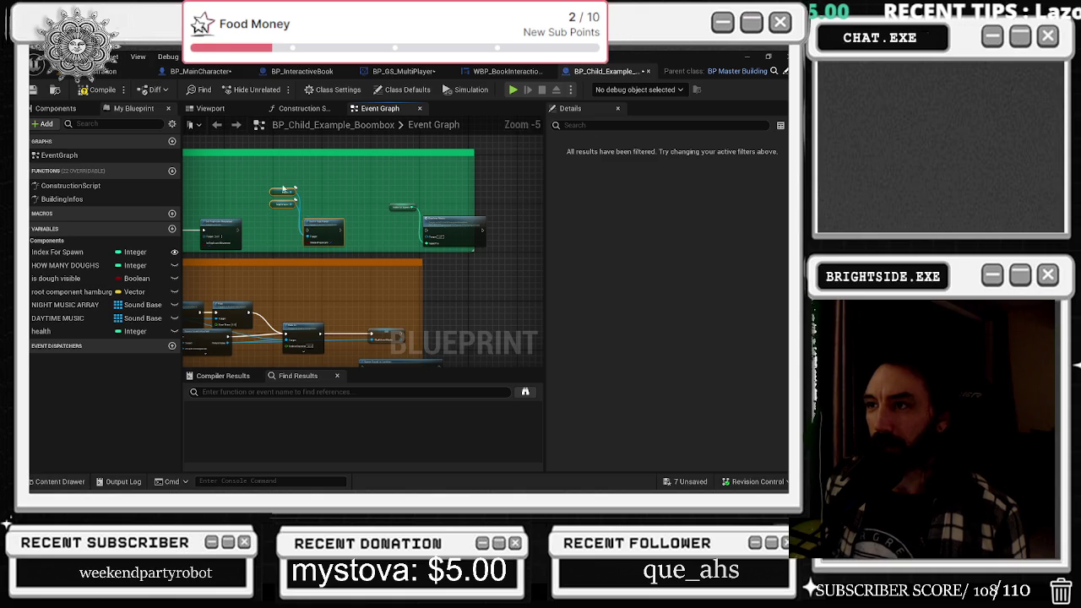
{"action": "mouse_move", "coordinate": [332, 233]}
{"action": "left_mouse_down"}
{"action": "mouse_move", "coordinate": [357, 212]}
{"action": "mouse_move", "coordinate": [344, 166]}
{"action": "left_mouse_up"}
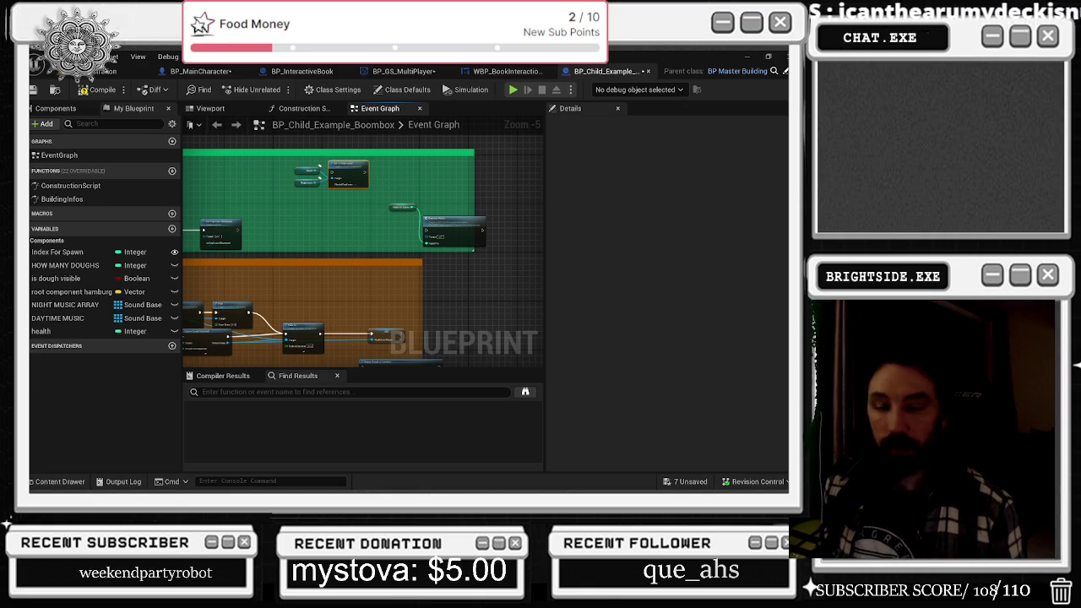
- Review the nighttime music group and the Event BeginPlay nodes
{"action": "scroll", "coordinate": [483, 207], "scroll_direction": "up", "scroll_amount": 1}
{"action": "mouse_move", "coordinate": [344, 233]}
{"action": "left_mouse_down"}
{"action": "mouse_move", "coordinate": [419, 237]}
{"action": "mouse_move", "coordinate": [310, 249]}
{"action": "left_mouse_up"}
{"action": "scroll", "coordinate": [359, 237], "scroll_direction": "up", "scroll_amount": 1}
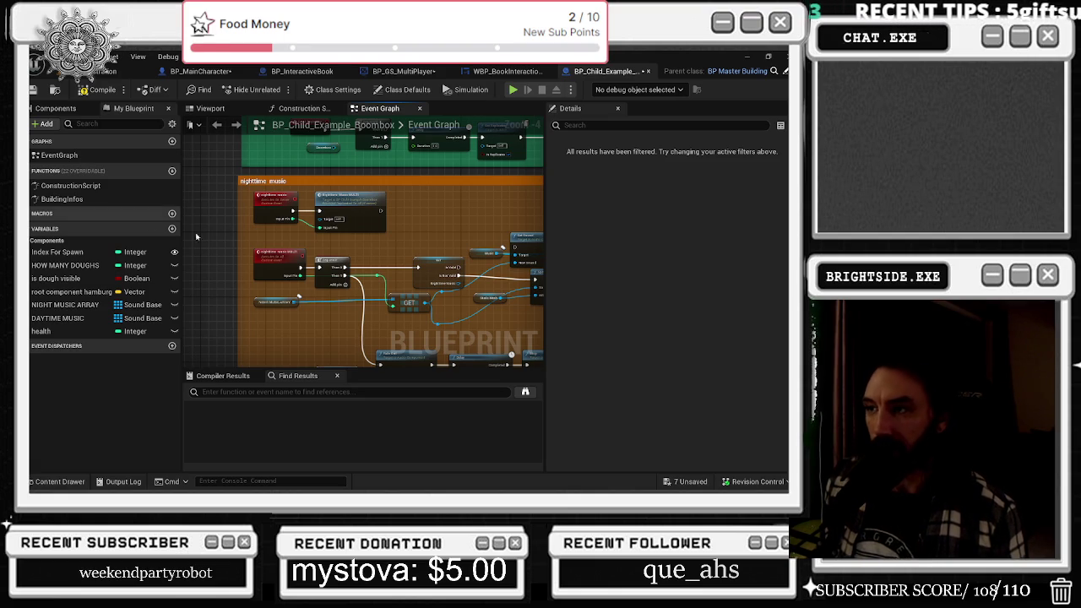
{"action": "scroll", "coordinate": [461, 257], "scroll_direction": "up", "scroll_amount": 1}
{"action": "left_click_drag", "start_coordinate": [251, 230], "coordinate": [230, 388]}
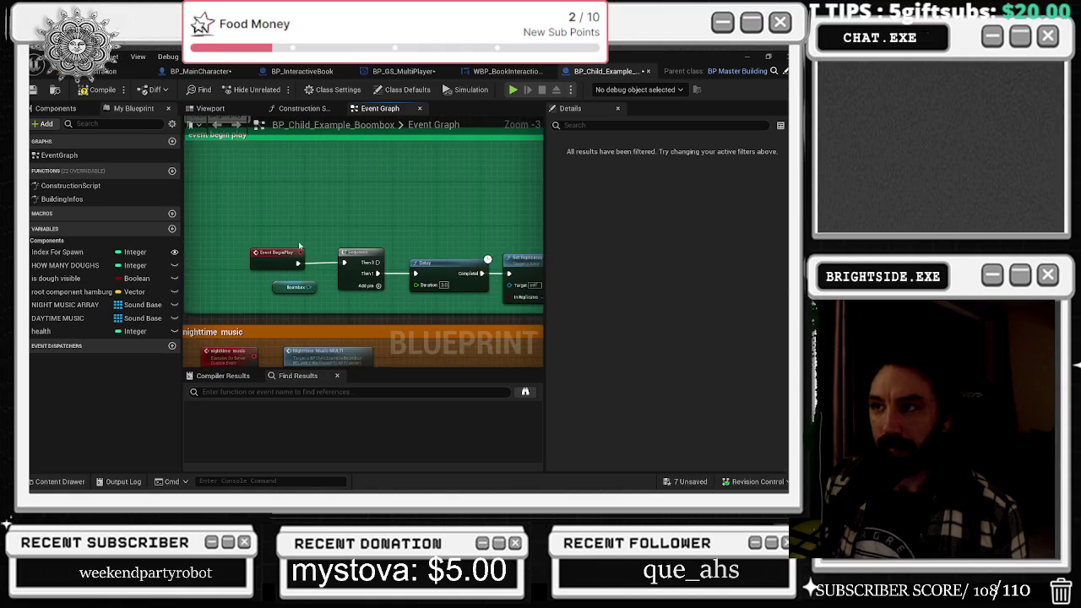
{"action": "scroll", "coordinate": [449, 237], "scroll_direction": "down", "scroll_amount": 2}
{"action": "mouse_move", "coordinate": [215, 293]}
{"action": "left_mouse_down"}
{"action": "mouse_move", "coordinate": [353, 234]}
{"action": "mouse_move", "coordinate": [295, 271]}
{"action": "left_mouse_up"}
{"action": "scroll", "coordinate": [353, 234], "scroll_direction": "up", "scroll_amount": 2}
- Trace the Fade In, Set NightTime Music, Fade Out, Delay, Stop and daytime music nodes, then return to BP_GS_MultiPlayer
{"action": "left_click_drag", "start_coordinate": [425, 186], "coordinate": [256, 186]}
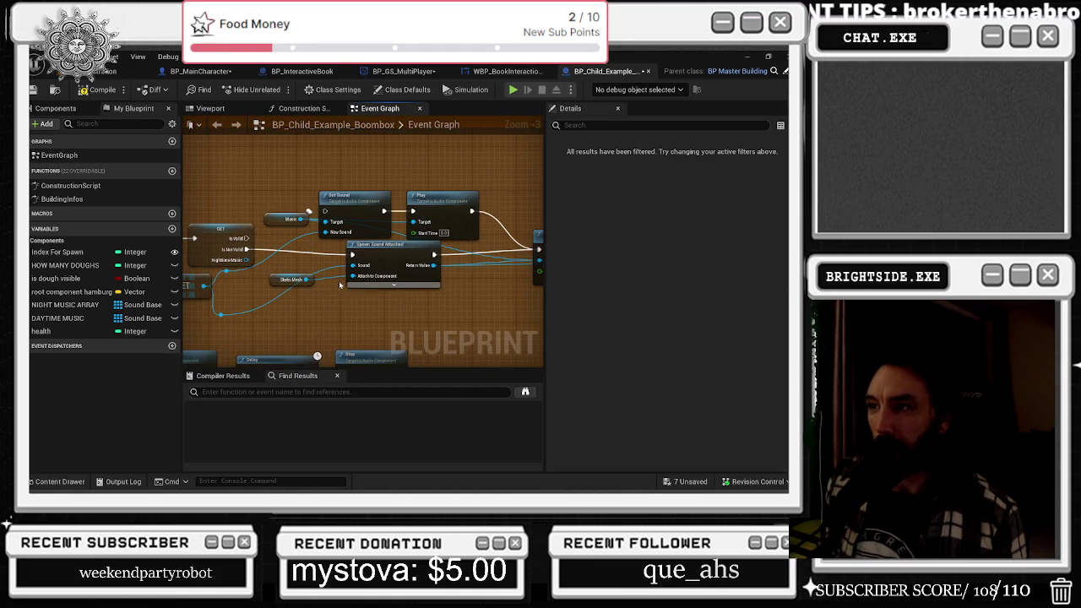
{"action": "left_click_drag", "start_coordinate": [416, 226], "coordinate": [260, 259]}
{"action": "mouse_move", "coordinate": [467, 258]}
{"action": "left_mouse_down"}
{"action": "mouse_move", "coordinate": [295, 304]}
{"action": "mouse_move", "coordinate": [355, 219]}
{"action": "mouse_move", "coordinate": [371, 152]}
{"action": "left_mouse_up"}
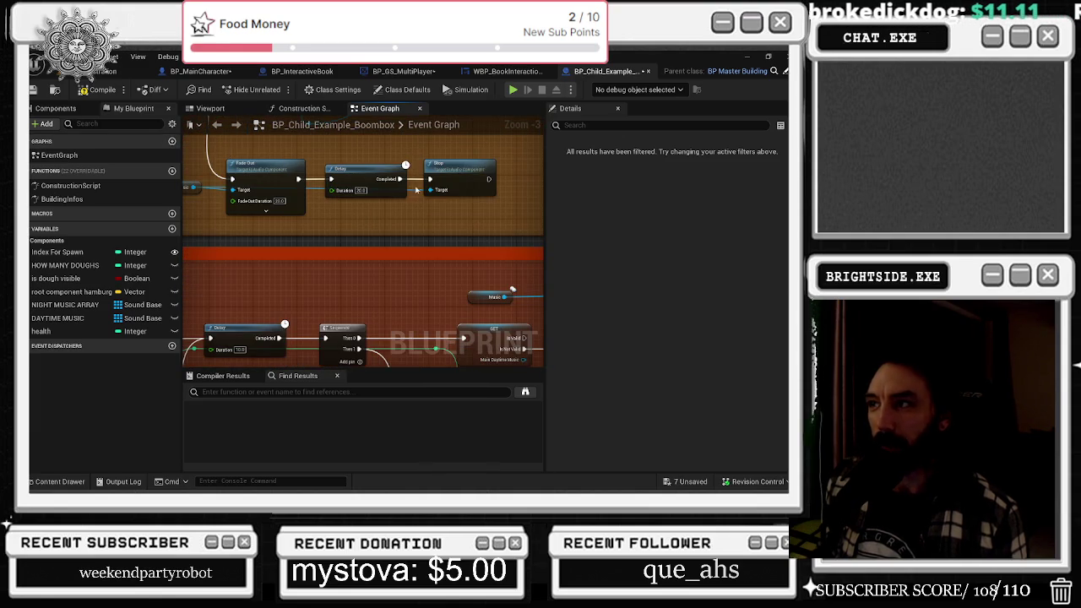
{"action": "left_click_drag", "start_coordinate": [319, 228], "coordinate": [530, 163]}
{"action": "scroll", "coordinate": [404, 221], "scroll_direction": "down", "scroll_amount": 1}
{"action": "left_click_drag", "start_coordinate": [397, 254], "coordinate": [367, 337]}
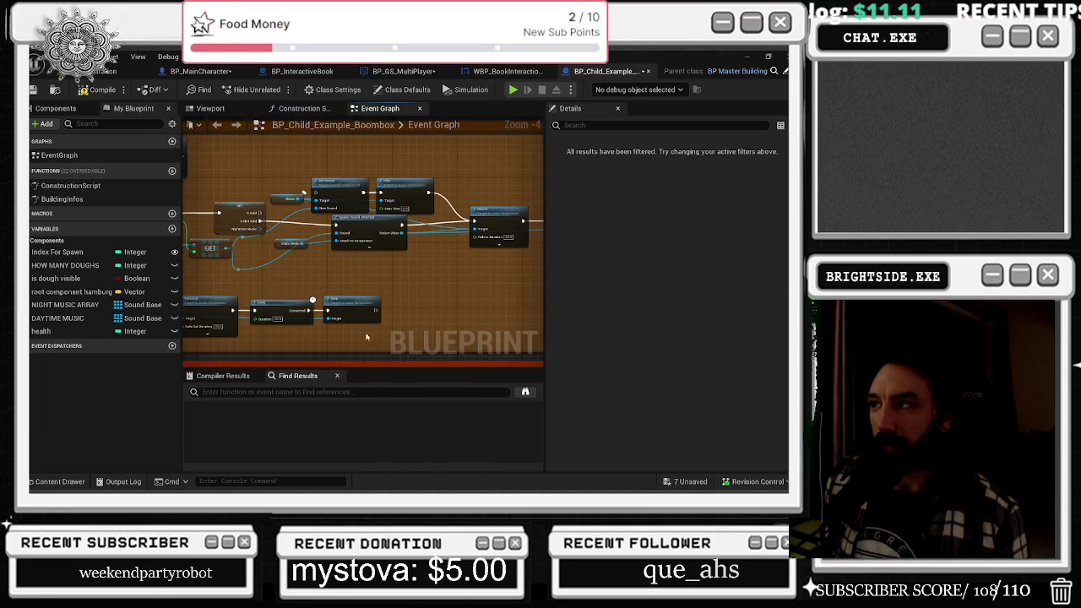
{"action": "left_click", "coordinate": [405, 69]}
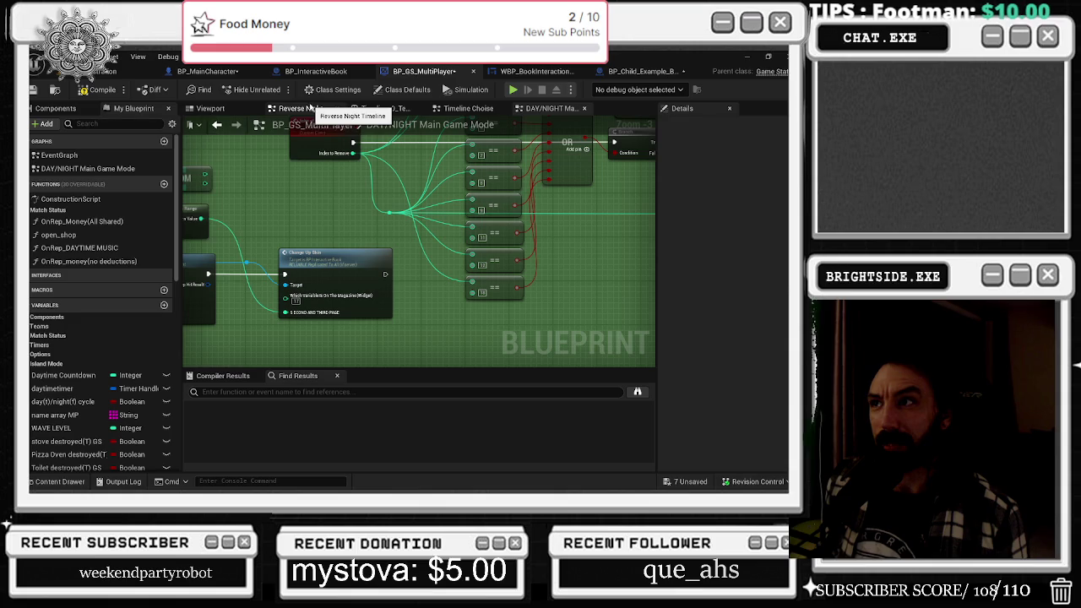
- Search BP_GS_MultiPlayer for 'music' and scroll through the results
{"action": "left_click", "coordinate": [227, 394]}
{"action": "type", "text": "music"}
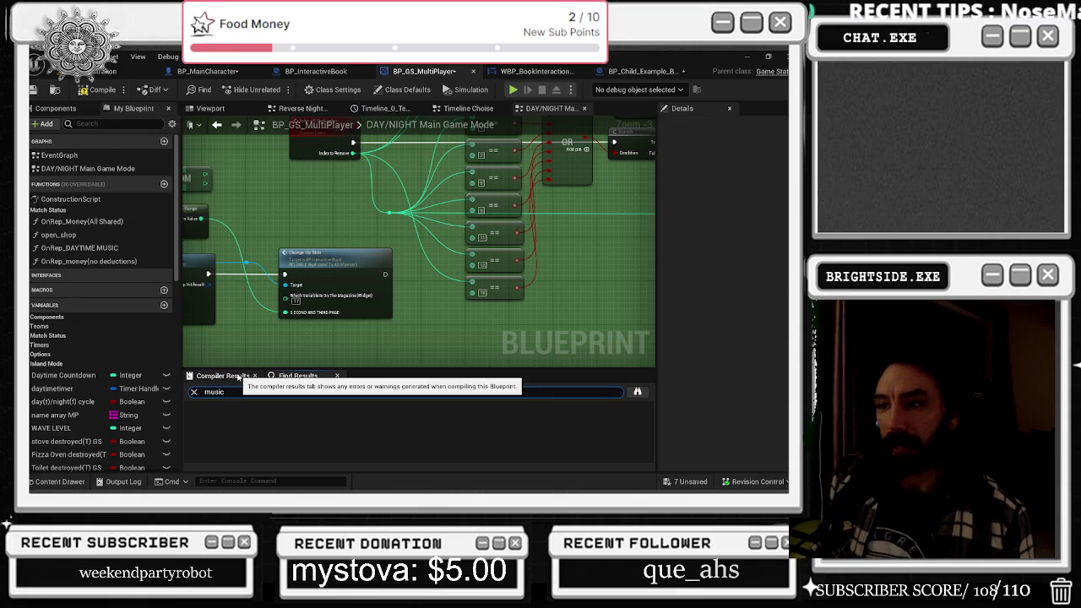
{"action": "key", "text": "Return"}
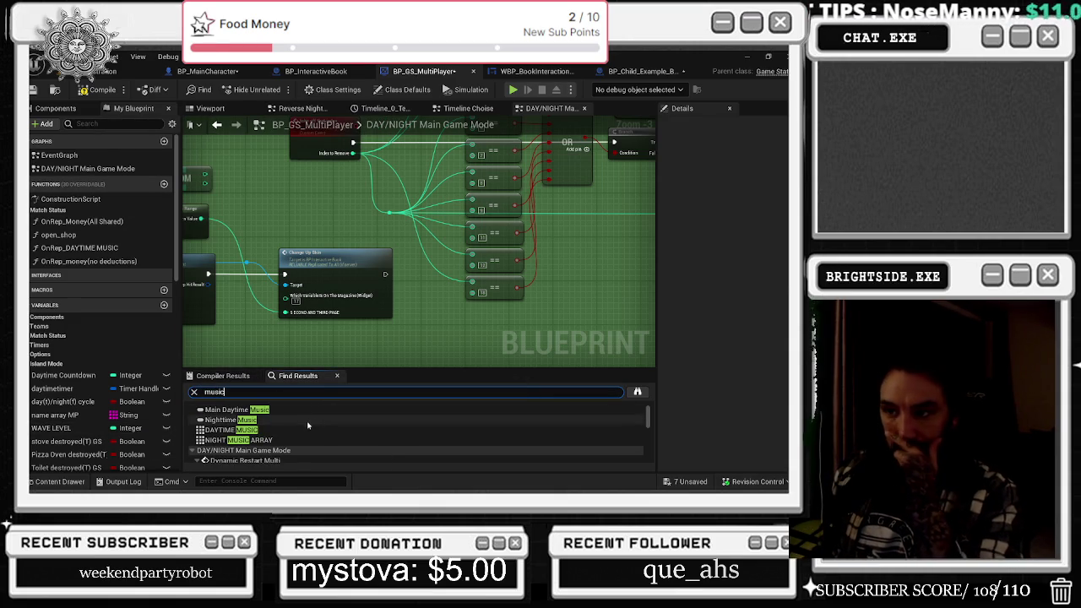
{"action": "scroll", "coordinate": [436, 243], "scroll_direction": "down", "scroll_amount": 10}
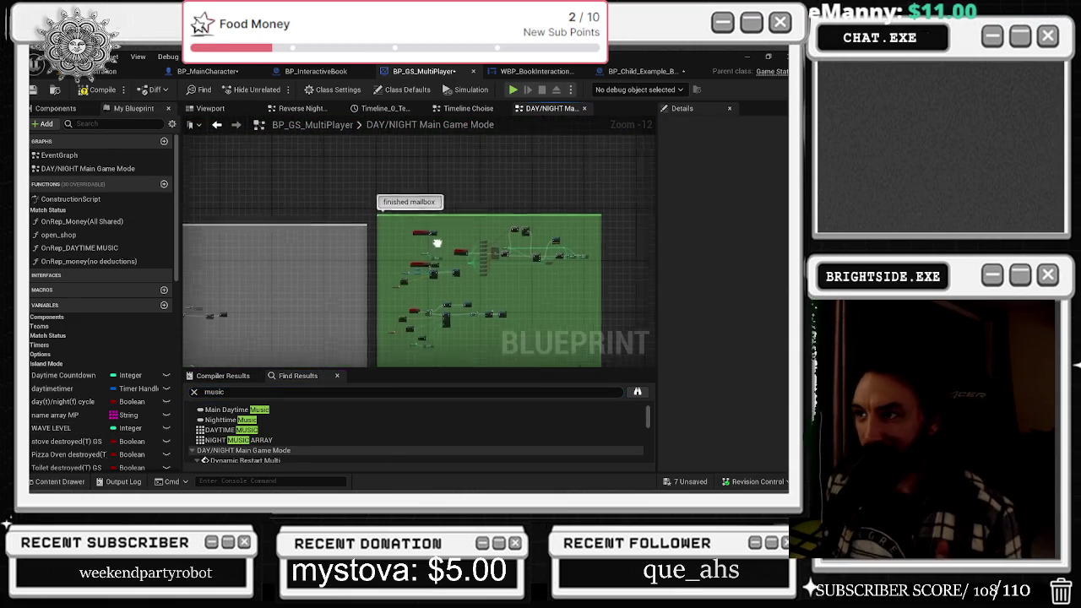
{"action": "scroll", "coordinate": [437, 243], "scroll_direction": "up", "scroll_amount": 9}
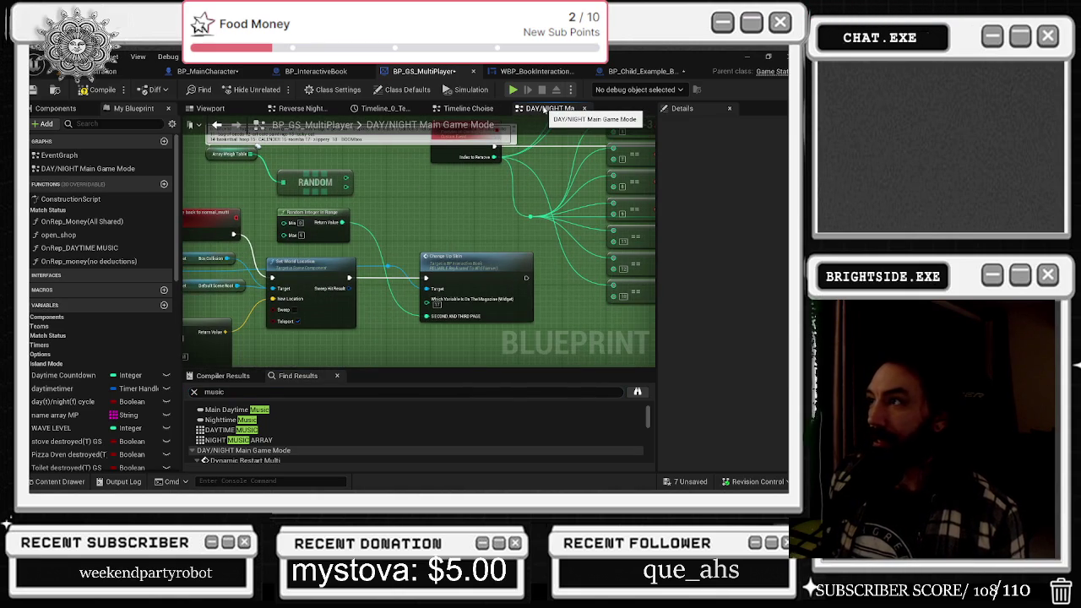
{"action": "scroll", "coordinate": [417, 217], "scroll_direction": "down", "scroll_amount": 9}
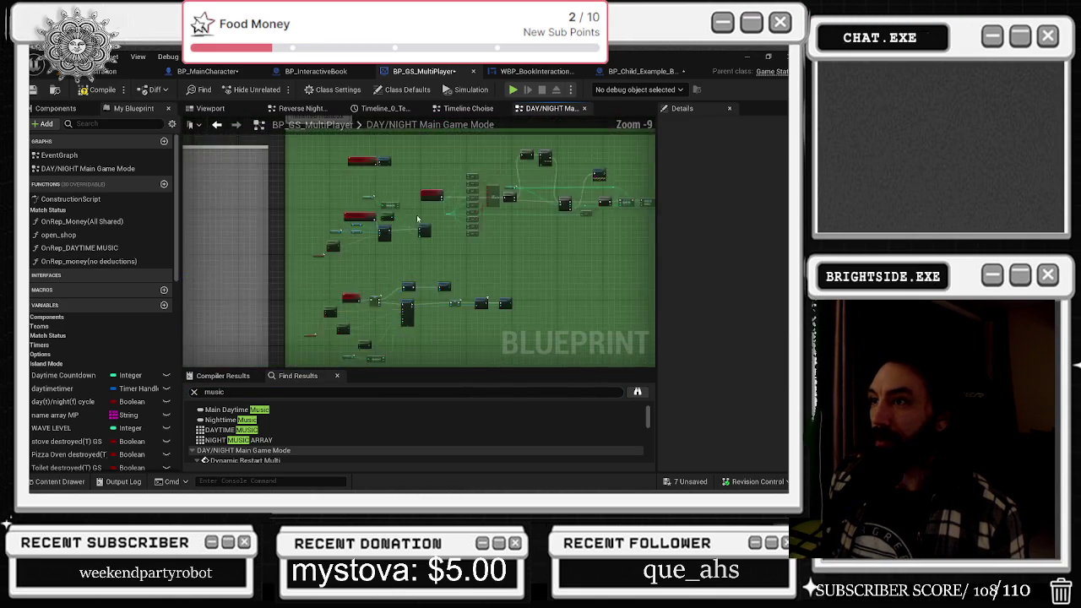
{"action": "scroll", "coordinate": [378, 251], "scroll_direction": "up", "scroll_amount": 4}
{"action": "scroll", "coordinate": [378, 251], "scroll_direction": "down", "scroll_amount": 4}
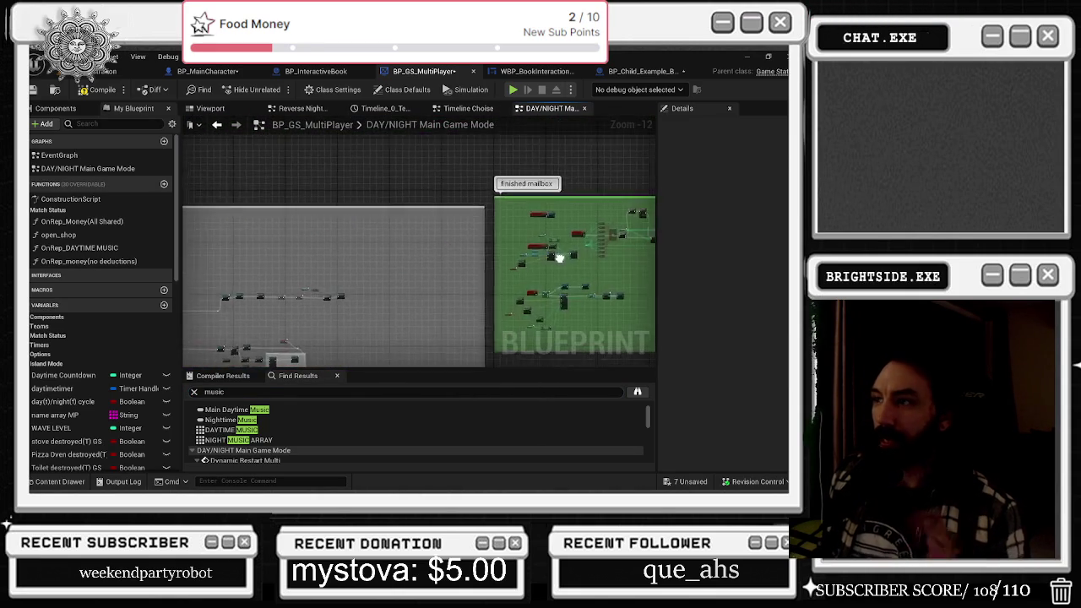
{"action": "scroll", "coordinate": [378, 251], "scroll_direction": "up", "scroll_amount": 9}
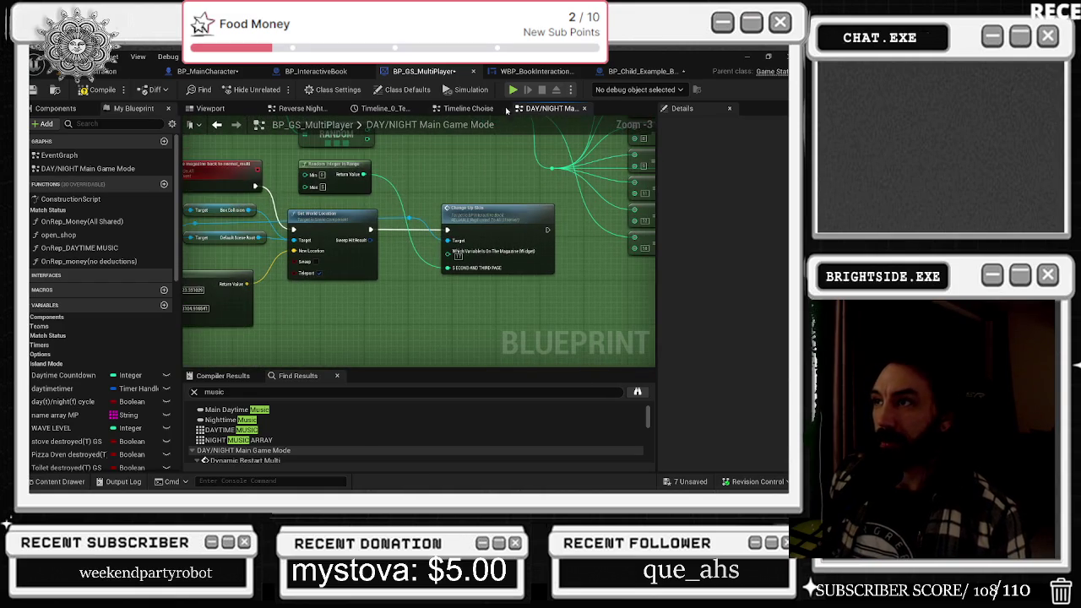
- Close the Timeline Choise, Timeline_0 and Reverse Night tabs and reopen DAY/NIGHT Main Game Mode
{"action": "left_click", "coordinate": [469, 110]}
{"action": "left_click", "coordinate": [502, 108]}
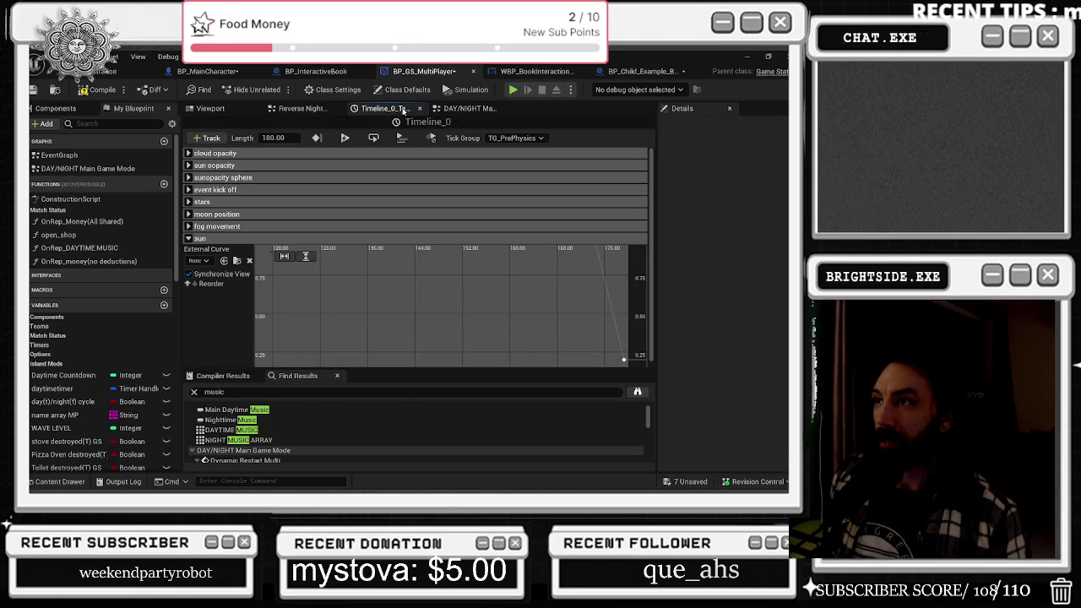
{"action": "left_click", "coordinate": [420, 109]}
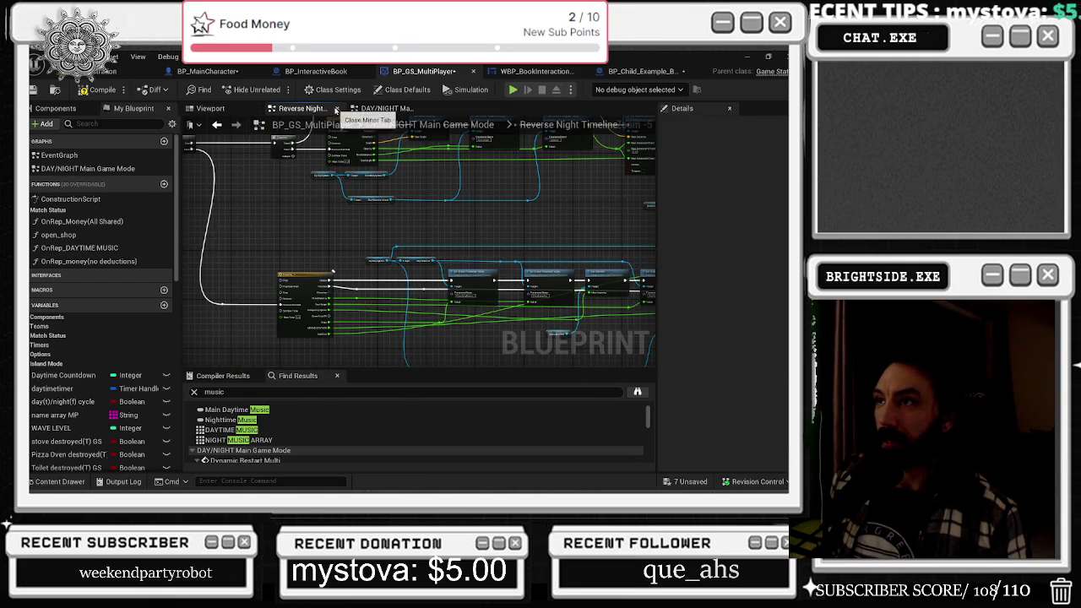
{"action": "left_click", "coordinate": [314, 109]}
{"action": "left_click", "coordinate": [127, 168]}
{"action": "right_click", "coordinate": [140, 169]}
{"action": "left_click", "coordinate": [143, 196]}
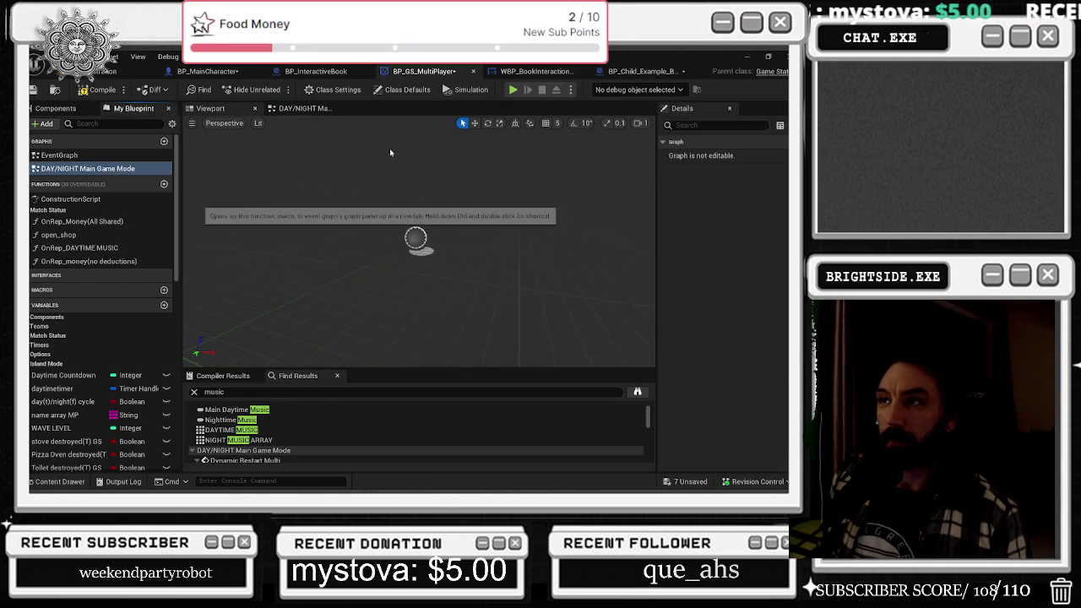
{"action": "left_click", "coordinate": [293, 110]}
{"action": "scroll", "coordinate": [349, 237], "scroll_direction": "up", "scroll_amount": 9}
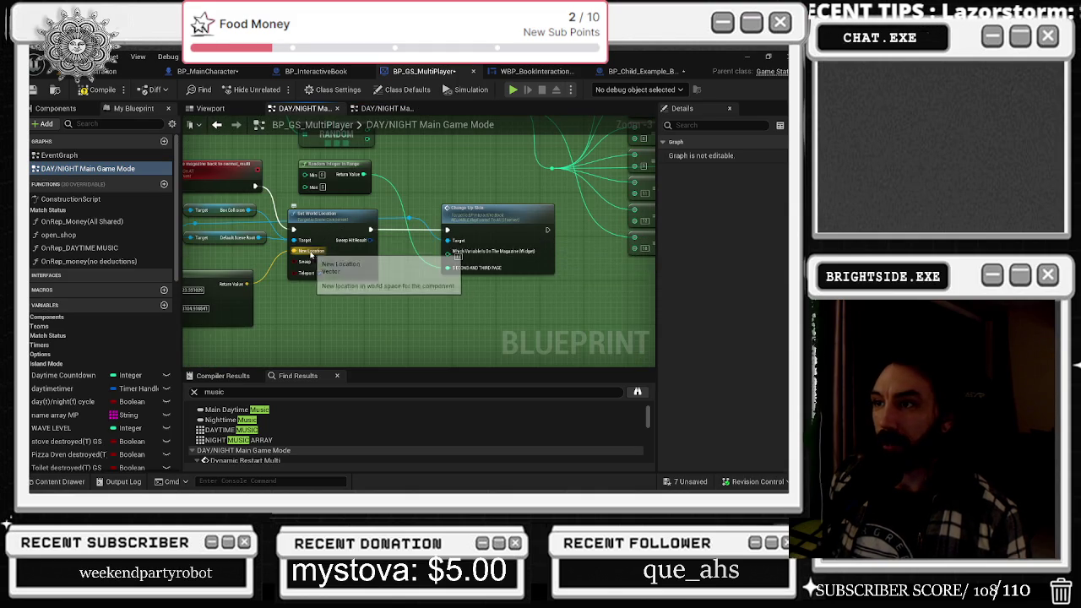
{"action": "scroll", "coordinate": [371, 252], "scroll_direction": "up", "scroll_amount": 1}
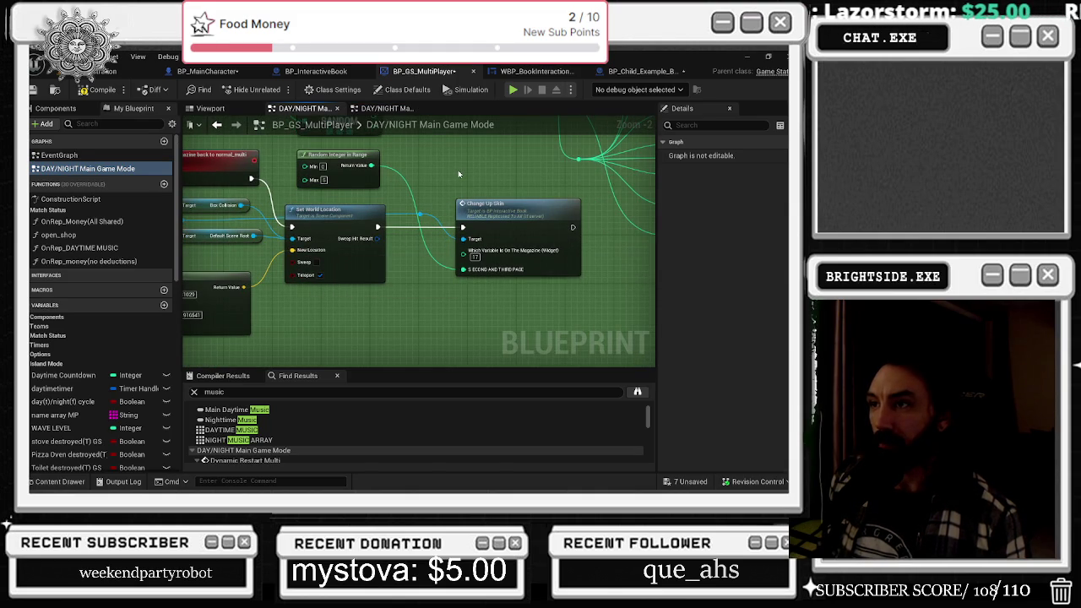
{"action": "left_click", "coordinate": [382, 108]}
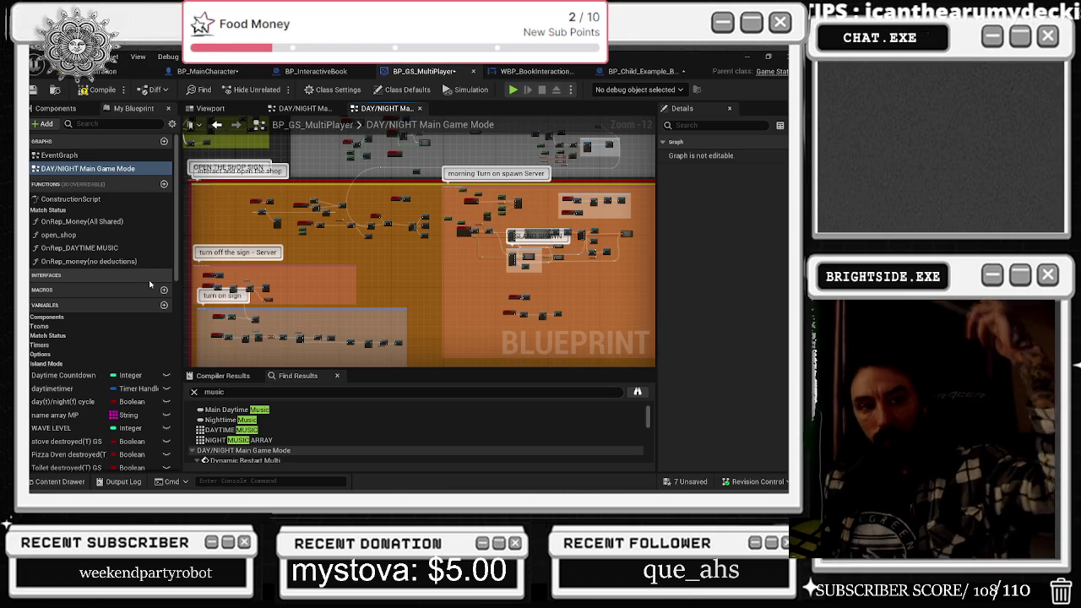
- Inspect the music for Day time node and centre the view on the day/night trigger event
{"action": "scroll", "coordinate": [285, 267], "scroll_direction": "up", "scroll_amount": 2}
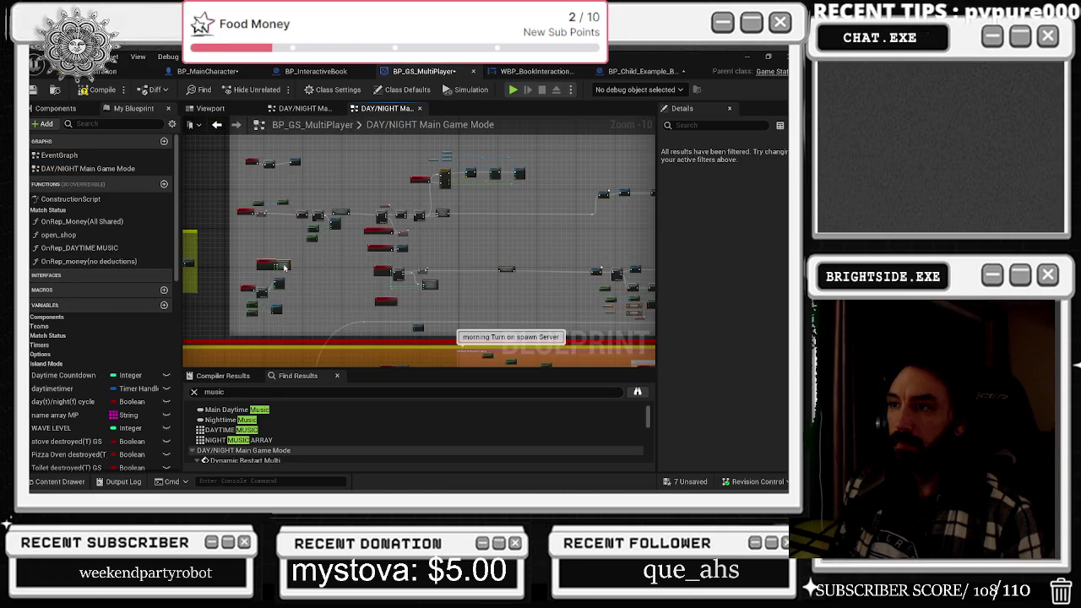
{"action": "left_click_drag", "start_coordinate": [285, 266], "coordinate": [279, 268]}
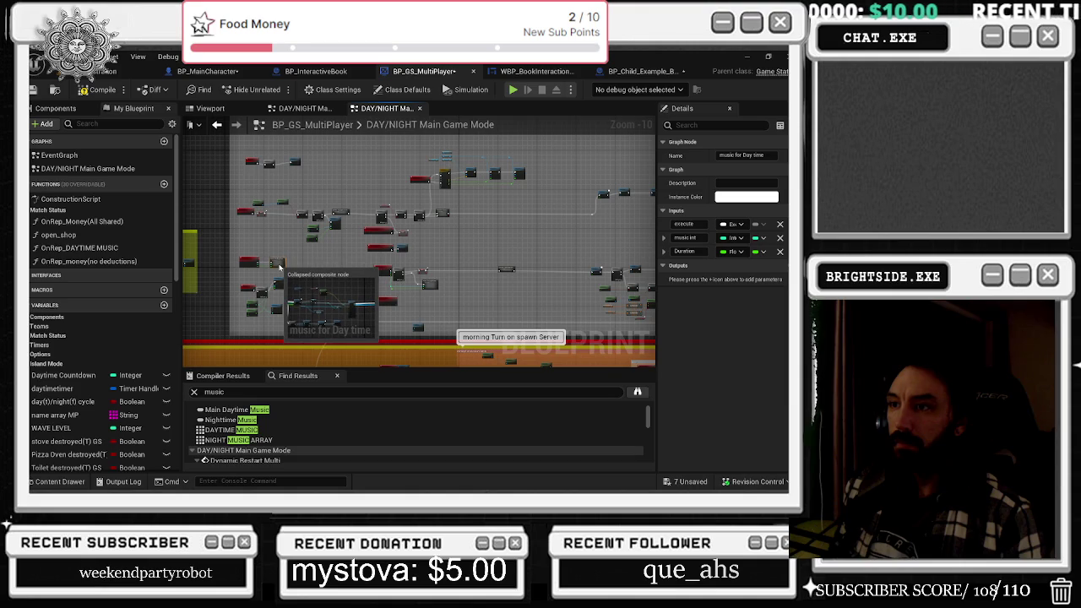
{"action": "scroll", "coordinate": [279, 264], "scroll_direction": "up", "scroll_amount": 2}
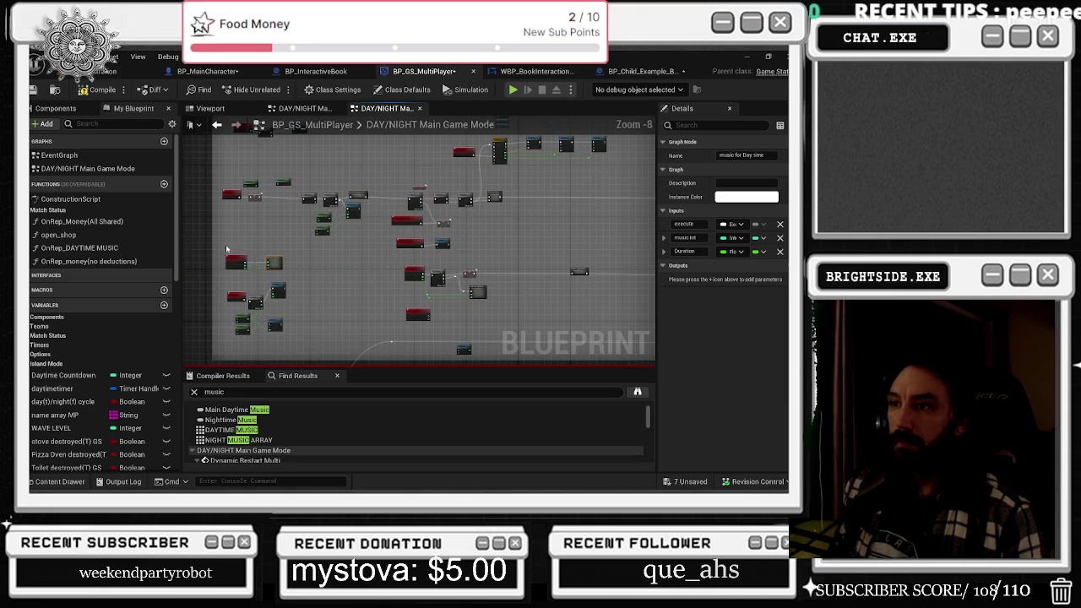
{"action": "left_click", "coordinate": [279, 276]}
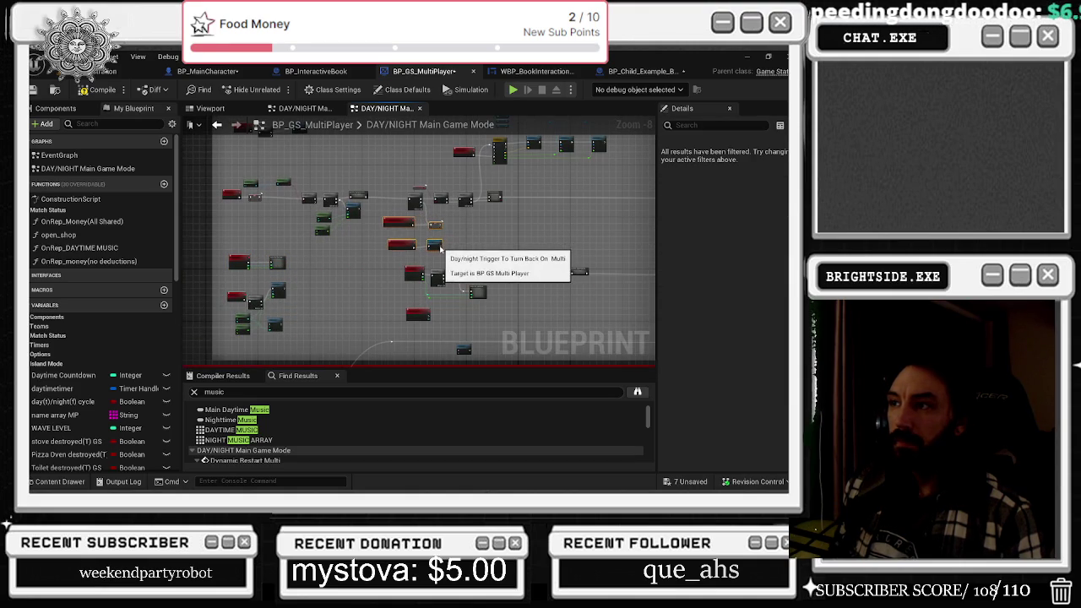
{"action": "left_click", "coordinate": [433, 246]}
{"action": "left_click", "coordinate": [425, 262]}
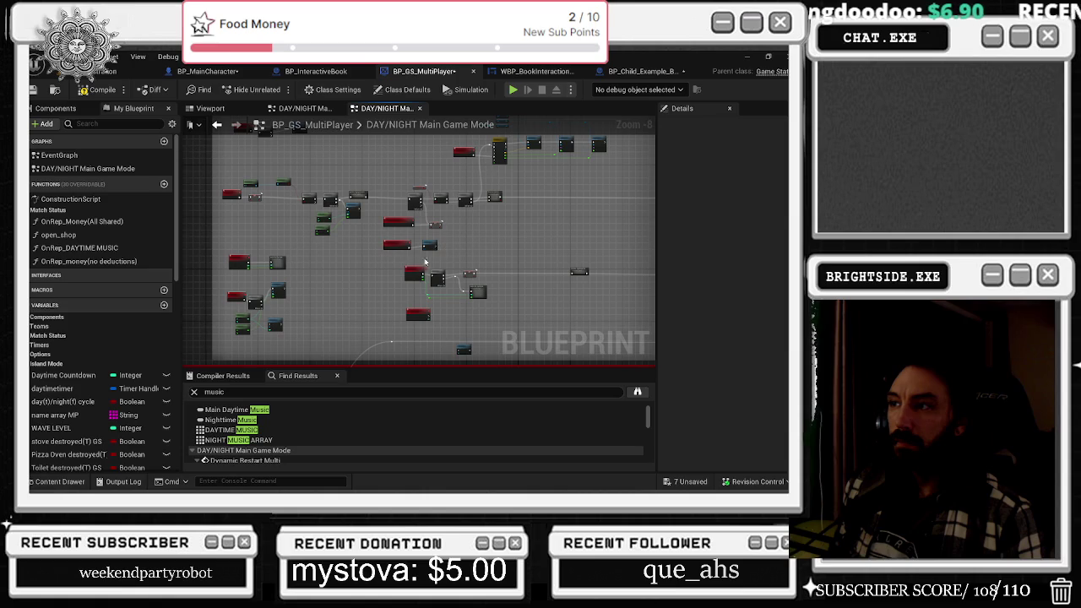
{"action": "left_click", "coordinate": [385, 247]}
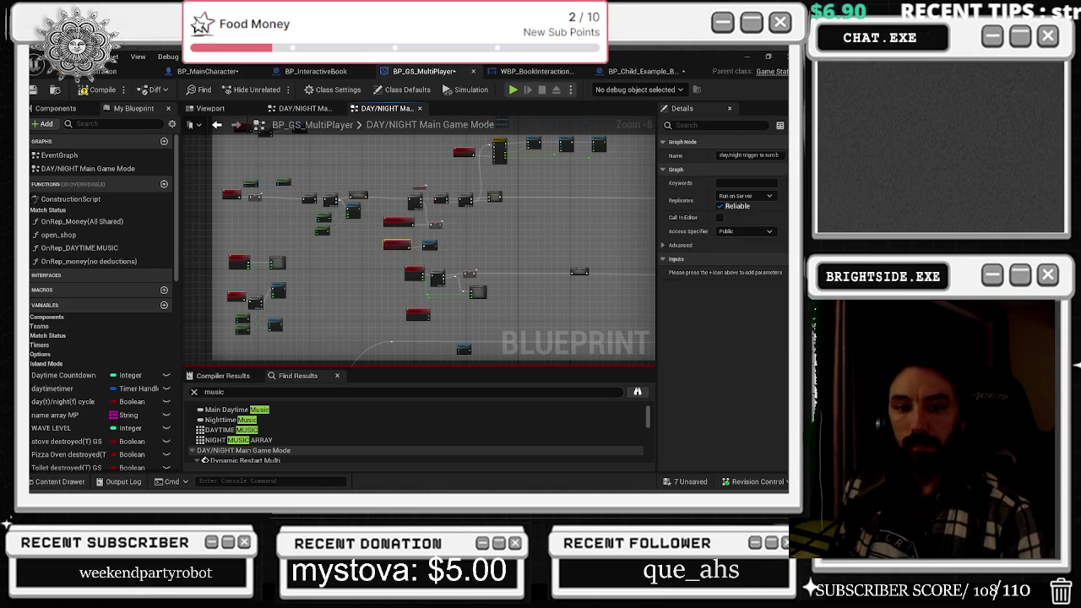
{"action": "scroll", "coordinate": [384, 244], "scroll_direction": "up", "scroll_amount": 3}
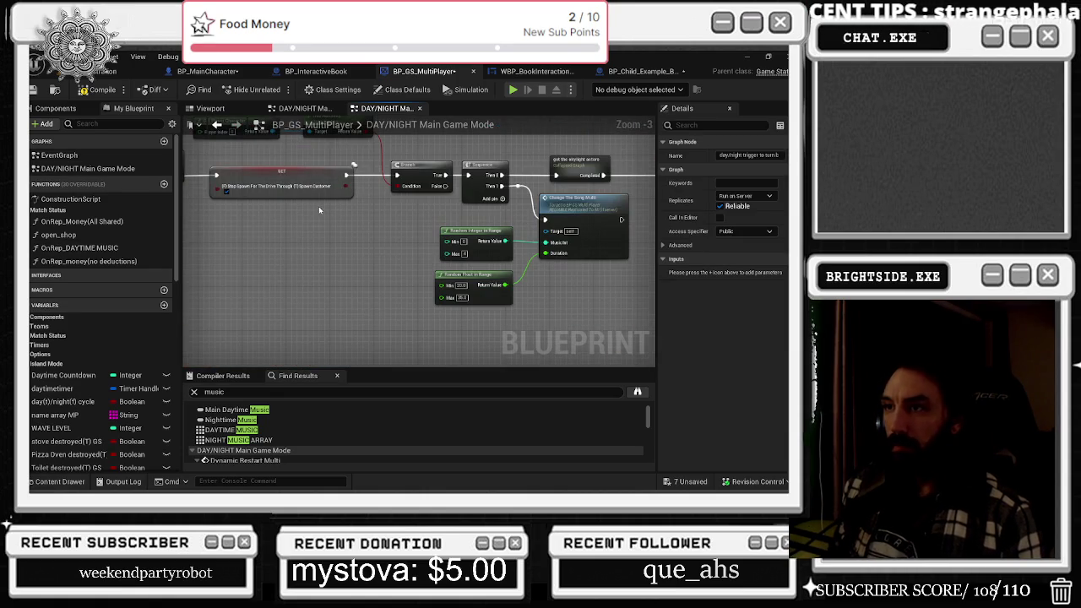
{"action": "scroll", "coordinate": [384, 243], "scroll_direction": "up", "scroll_amount": 2}
{"action": "key", "text": "f"}
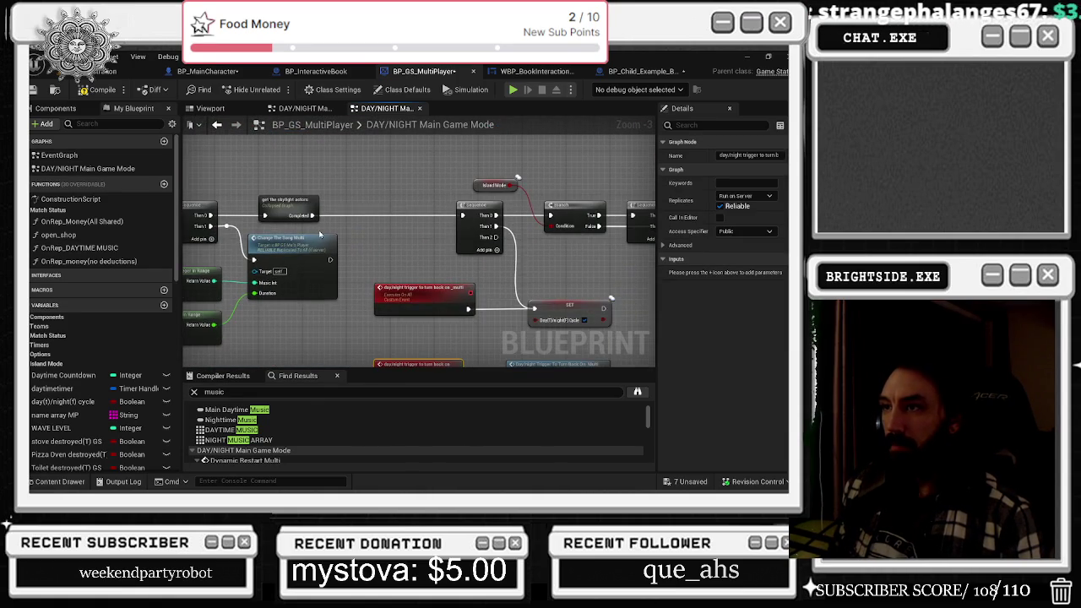
- Follow the trigger past dynamic_restart_multi and Sequence into the Music For Night Time collapsed graph
{"action": "left_click_drag", "start_coordinate": [320, 235], "coordinate": [242, 135]}
{"action": "mouse_move", "coordinate": [420, 196]}
{"action": "left_mouse_down"}
{"action": "mouse_move", "coordinate": [397, 177]}
{"action": "mouse_move", "coordinate": [454, 259]}
{"action": "left_mouse_up"}
{"action": "scroll", "coordinate": [487, 267], "scroll_direction": "down", "scroll_amount": 4}
{"action": "scroll", "coordinate": [455, 265], "scroll_direction": "up", "scroll_amount": 5}
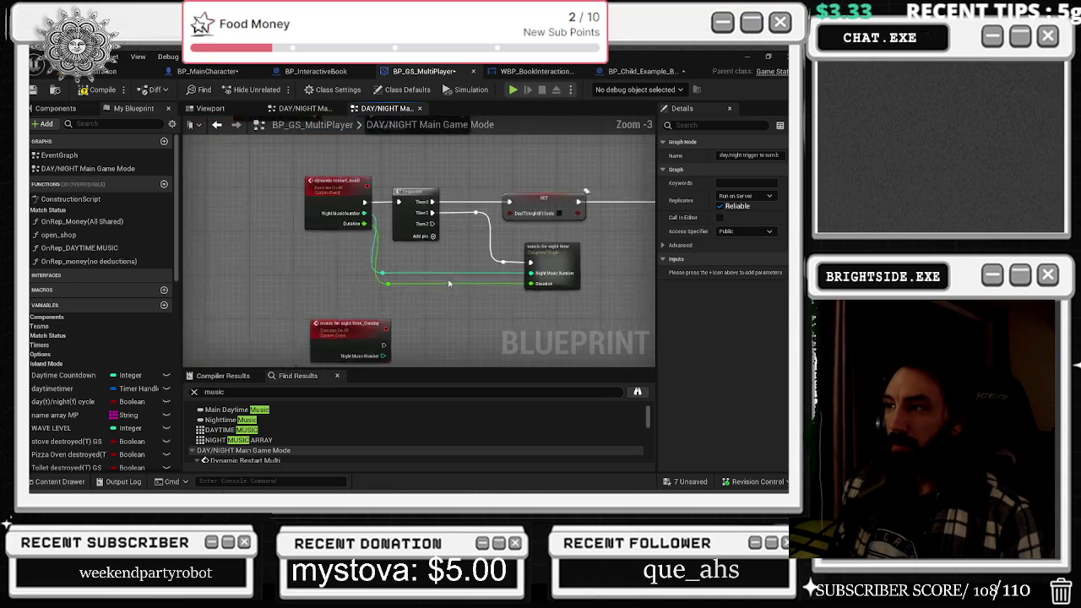
{"action": "left_click_drag", "start_coordinate": [456, 264], "coordinate": [371, 213]}
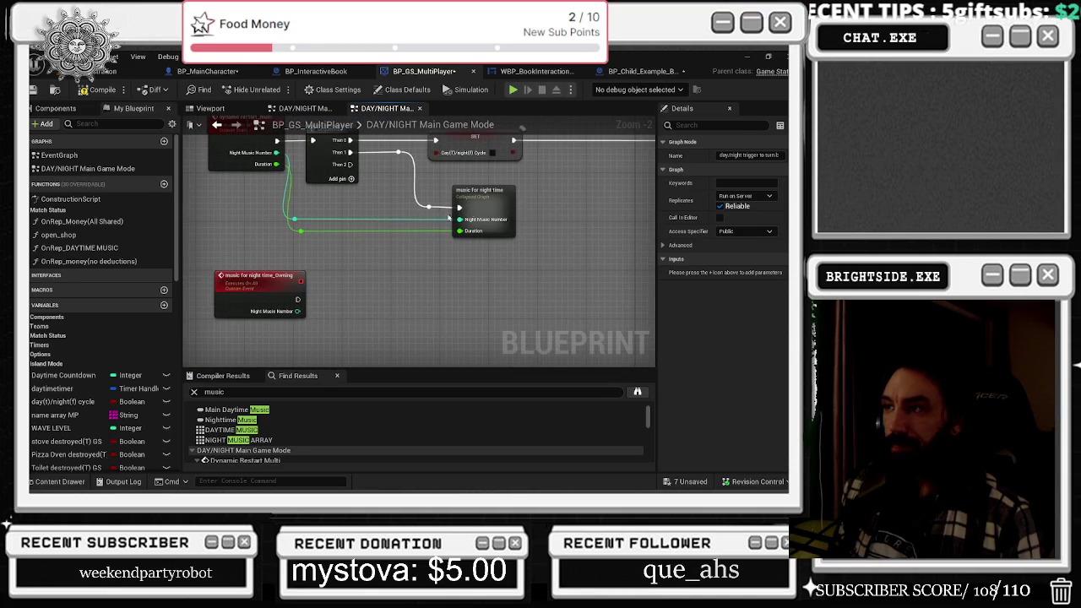
{"action": "double_click", "coordinate": [449, 218]}
{"action": "scroll", "coordinate": [321, 233], "scroll_direction": "up", "scroll_amount": 4}
{"action": "mouse_move", "coordinate": [451, 268]}
{"action": "left_mouse_down"}
{"action": "mouse_move", "coordinate": [336, 293]}
{"action": "mouse_move", "coordinate": [616, 301]}
{"action": "mouse_move", "coordinate": [154, 300]}
{"action": "mouse_move", "coordinate": [273, 316]}
{"action": "mouse_move", "coordinate": [459, 295]}
{"action": "left_mouse_up"}
{"action": "scroll", "coordinate": [289, 291], "scroll_direction": "down", "scroll_amount": 2}
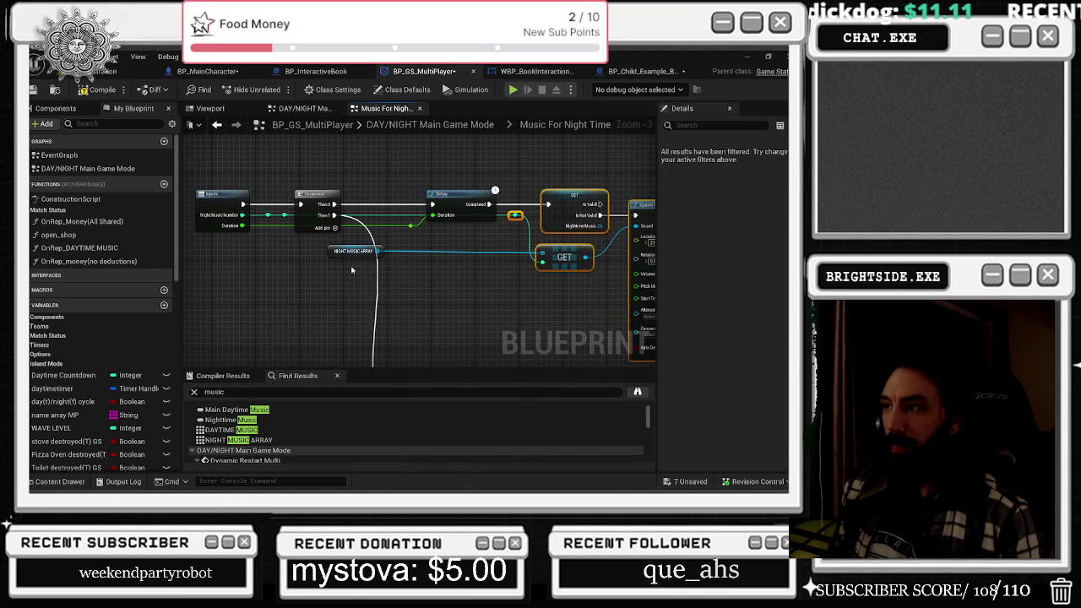
- Return to DAY/NIGHT Main Game Mode and reopen the Music For Night Time collapsed graph
{"action": "left_click", "coordinate": [217, 124]}
{"action": "scroll", "coordinate": [287, 218], "scroll_direction": "down", "scroll_amount": 3}
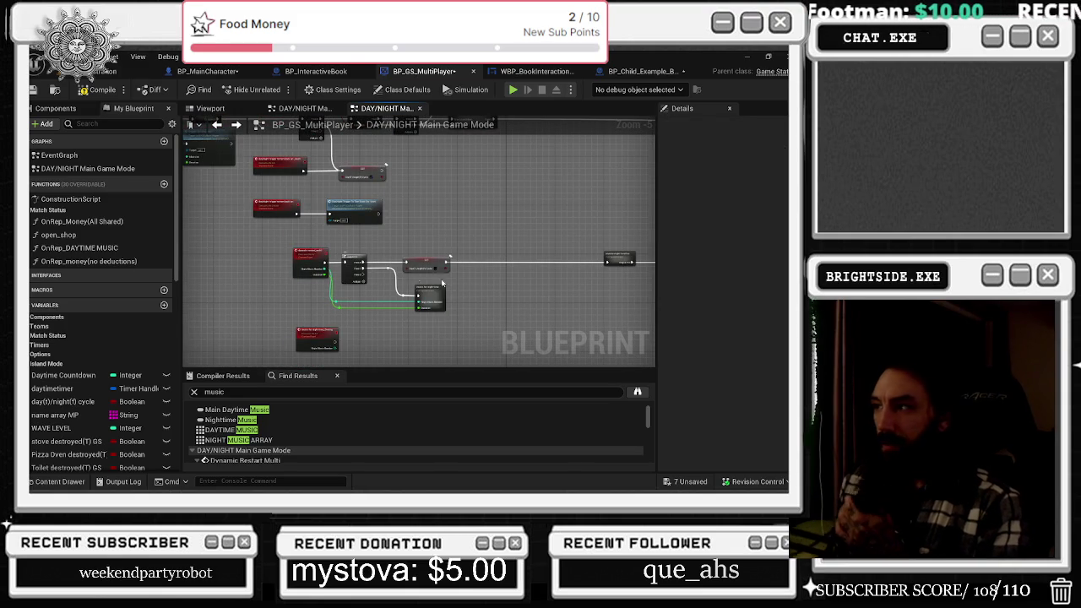
{"action": "mouse_move", "coordinate": [398, 199]}
{"action": "left_mouse_down"}
{"action": "mouse_move", "coordinate": [446, 290]}
{"action": "mouse_move", "coordinate": [259, 219]}
{"action": "mouse_move", "coordinate": [559, 171]}
{"action": "mouse_move", "coordinate": [377, 163]}
{"action": "mouse_move", "coordinate": [399, 156]}
{"action": "left_mouse_up"}
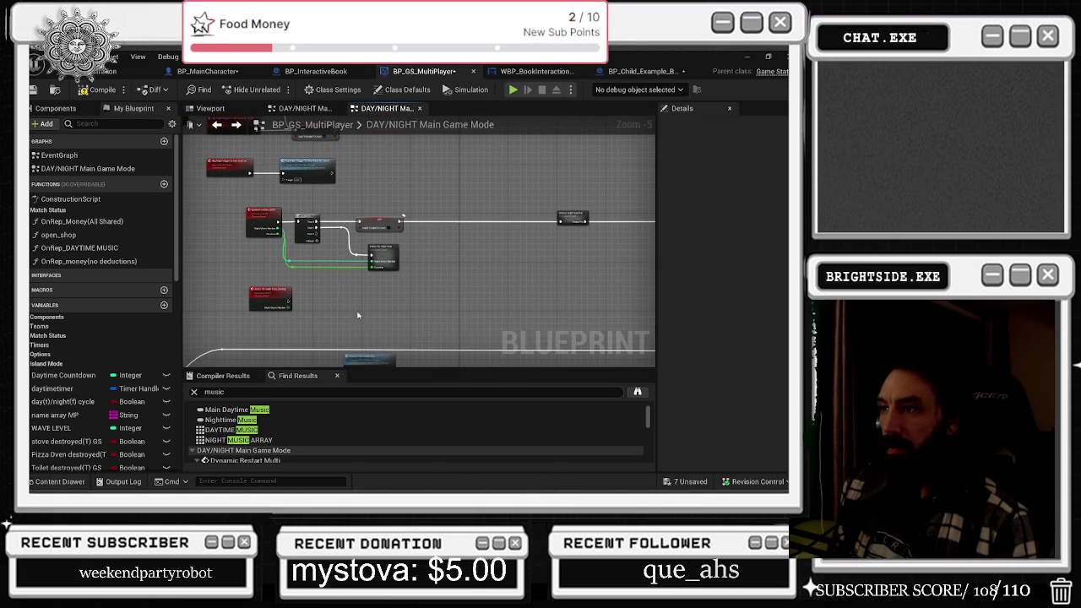
{"action": "scroll", "coordinate": [353, 294], "scroll_direction": "up", "scroll_amount": 1}
{"action": "double_click", "coordinate": [368, 246]}
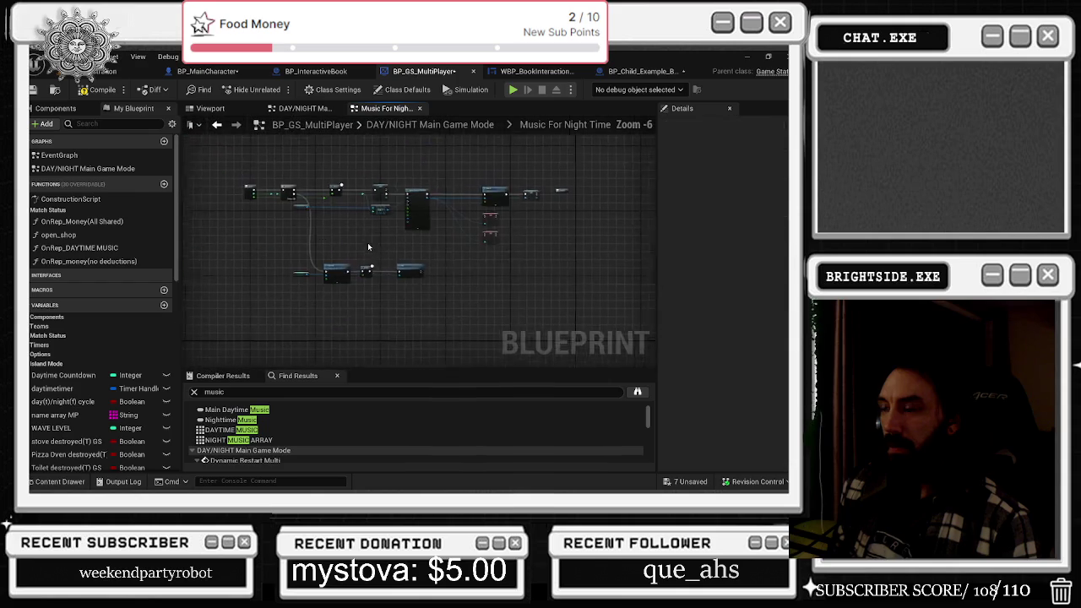
- Pan to the Change The Song Multi section and peek into the get the skylight actors graph
{"action": "left_click", "coordinate": [217, 124]}
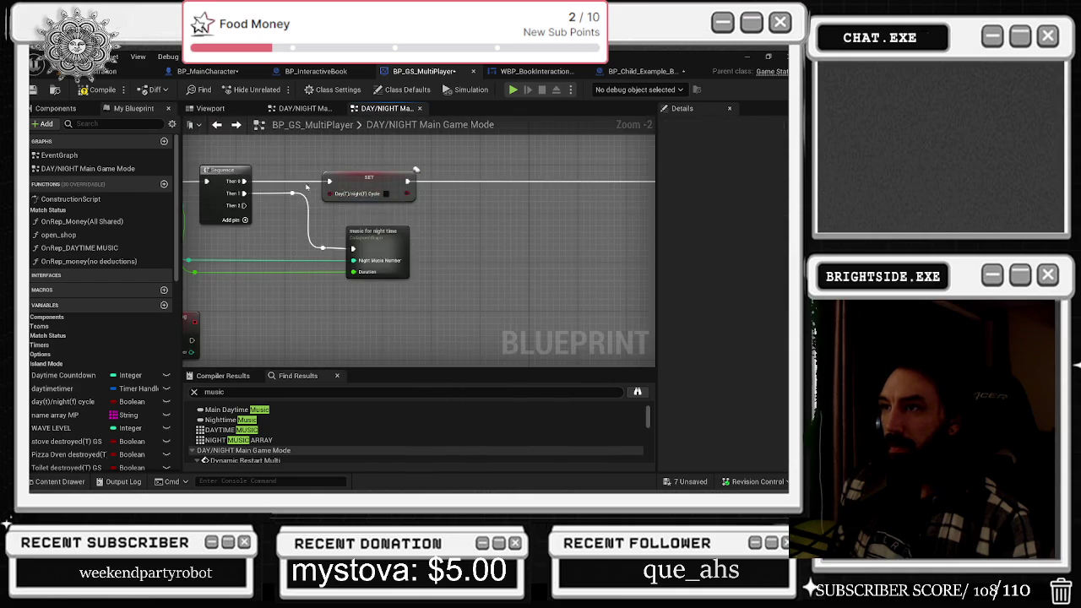
{"action": "left_click_drag", "start_coordinate": [589, 326], "coordinate": [318, 154]}
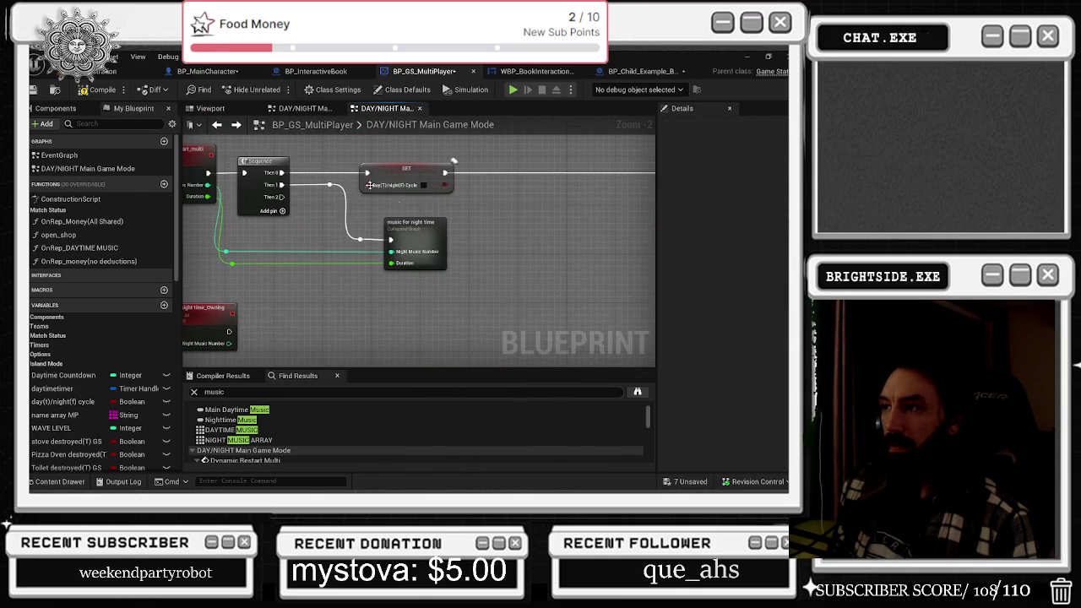
{"action": "left_click_drag", "start_coordinate": [429, 243], "coordinate": [523, 330]}
{"action": "left_click_drag", "start_coordinate": [397, 279], "coordinate": [455, 365]}
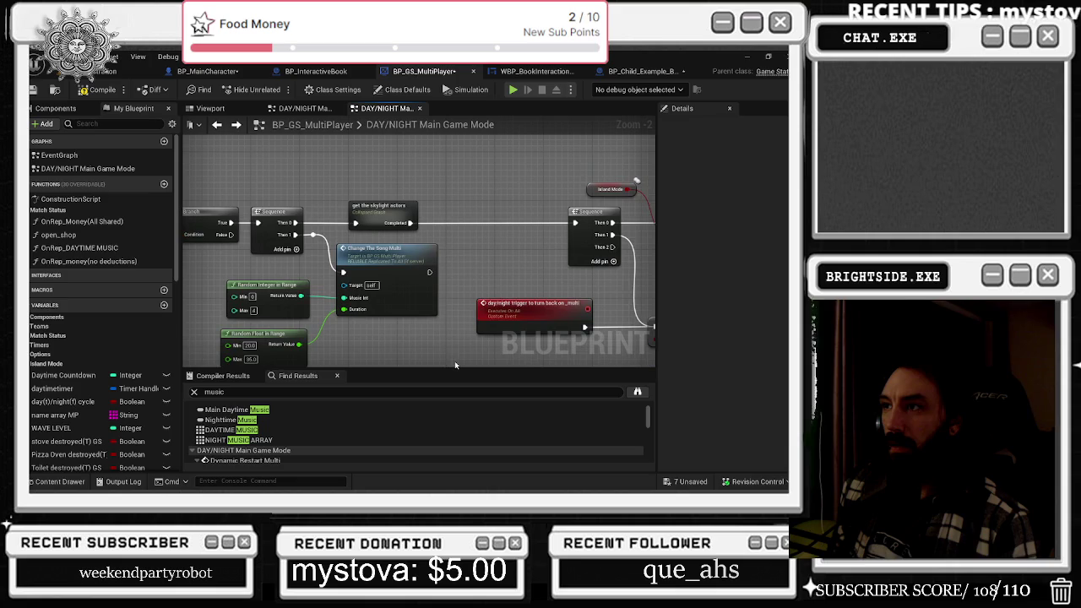
{"action": "double_click", "coordinate": [405, 208]}
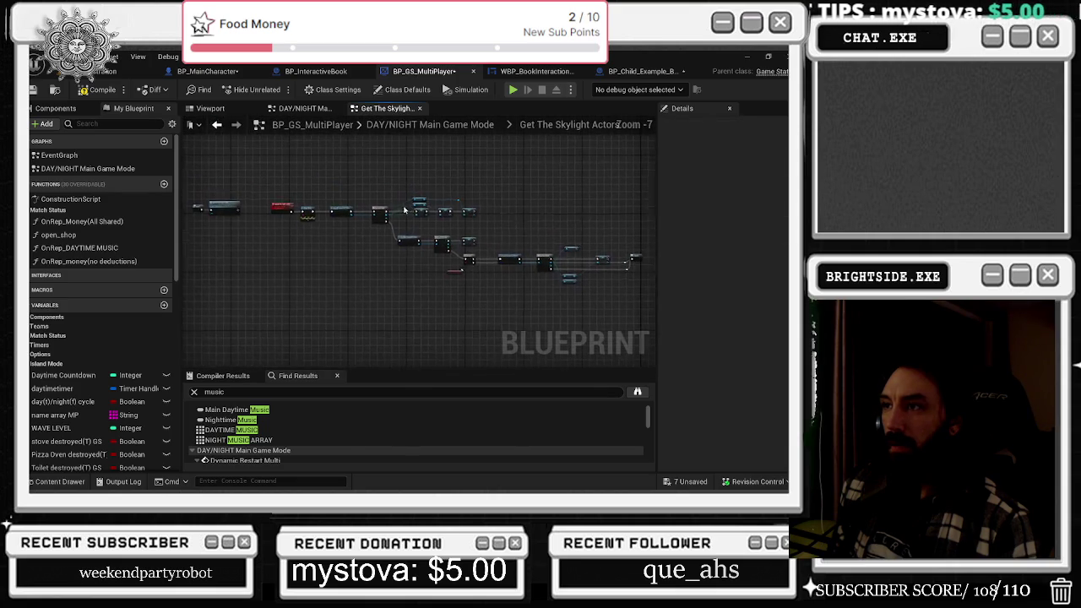
{"action": "left_click", "coordinate": [217, 124]}
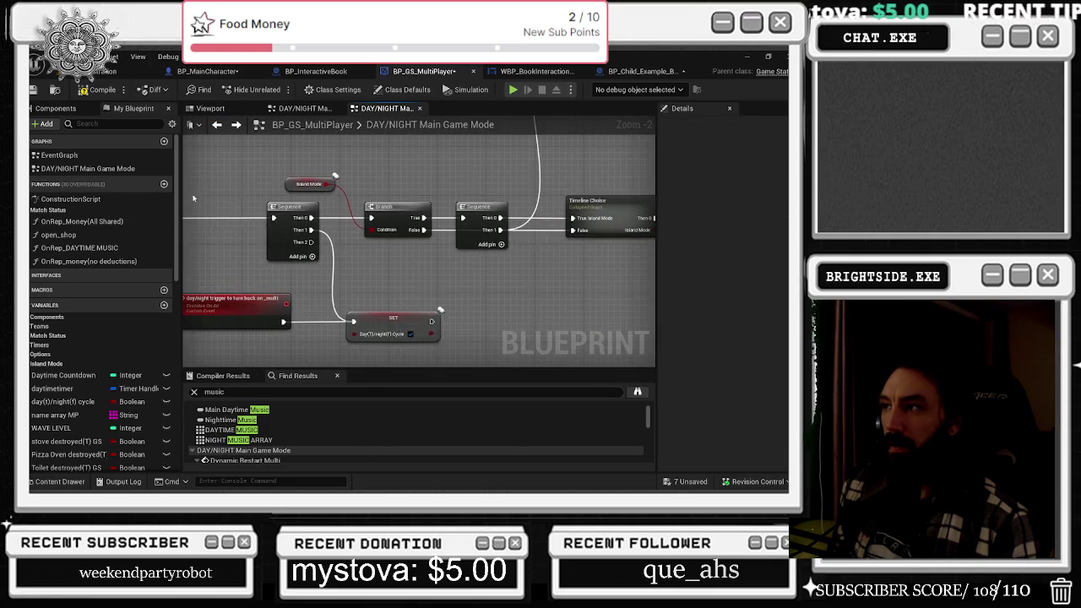
{"action": "scroll", "coordinate": [239, 262], "scroll_direction": "down", "scroll_amount": 4}
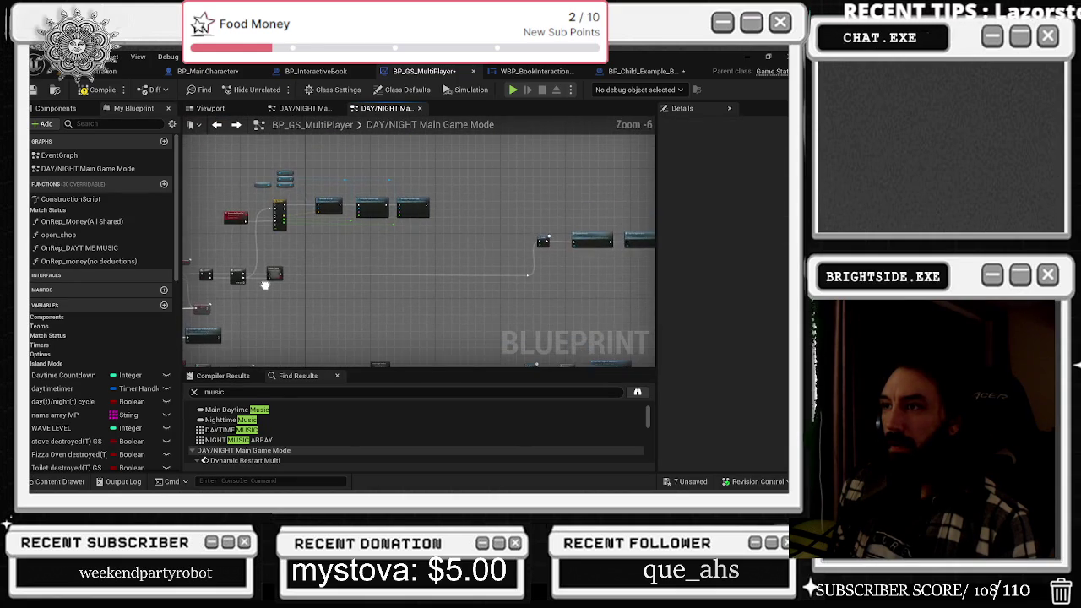
{"action": "scroll", "coordinate": [599, 220], "scroll_direction": "up", "scroll_amount": 4}
- Open the Music For Day Time graph and view its Spawn Sound at Location and Fade In settings
{"action": "double_click", "coordinate": [444, 260]}
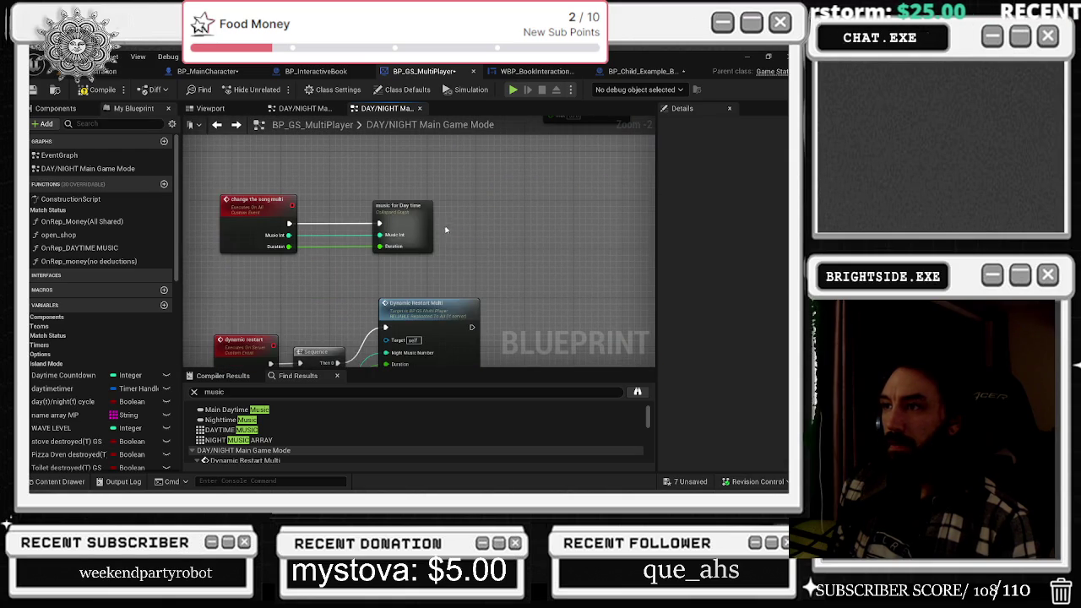
{"action": "double_click", "coordinate": [414, 217]}
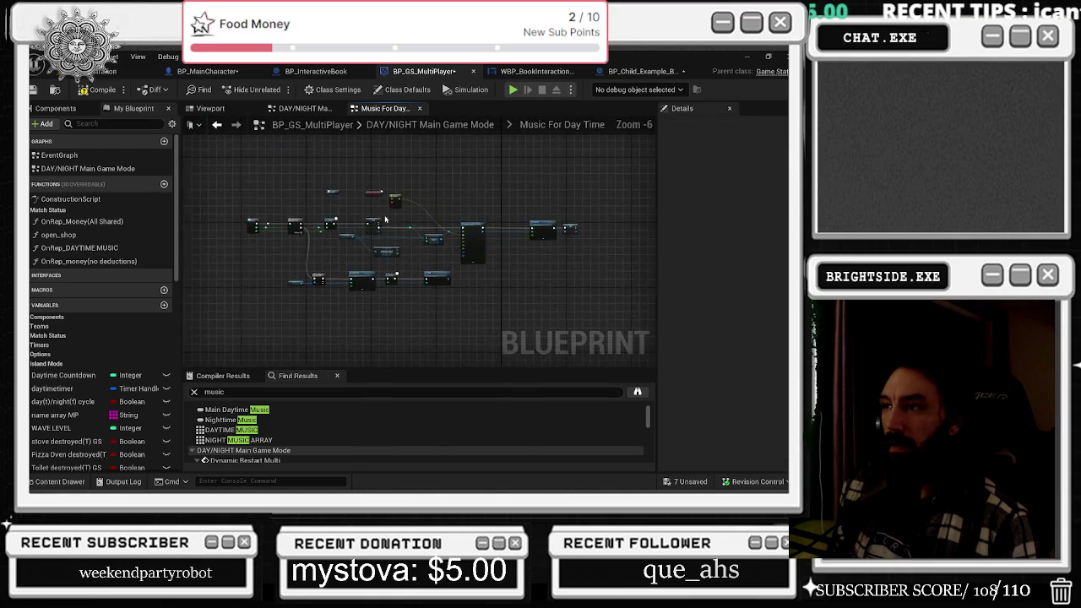
{"action": "scroll", "coordinate": [386, 220], "scroll_direction": "up", "scroll_amount": 2}
{"action": "scroll", "coordinate": [318, 300], "scroll_direction": "up", "scroll_amount": 2}
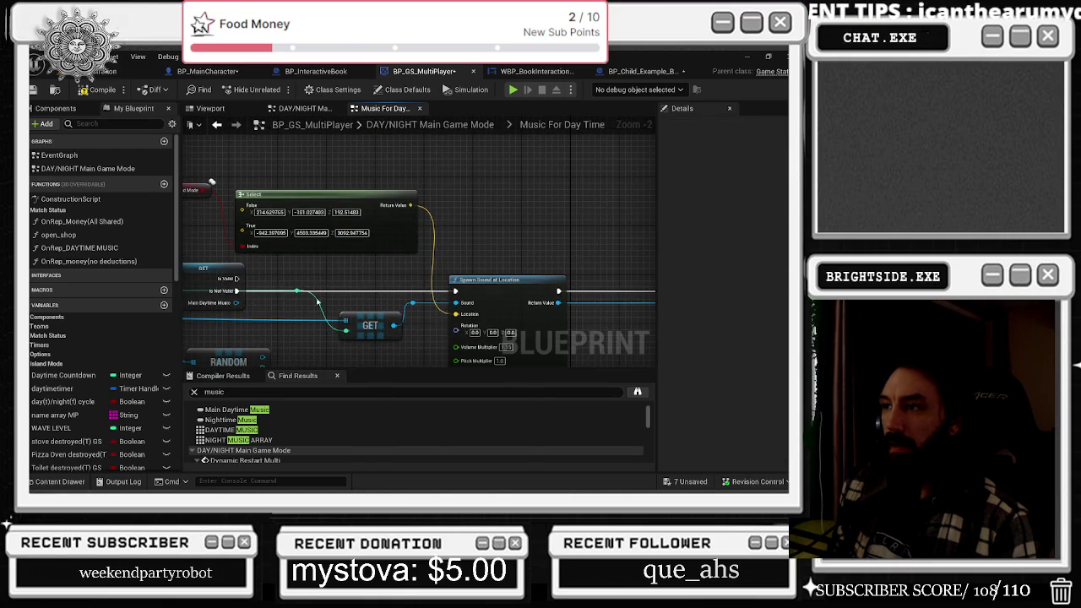
{"action": "left_click_drag", "start_coordinate": [317, 300], "coordinate": [215, 195]}
{"action": "left_click_drag", "start_coordinate": [241, 283], "coordinate": [231, 273]}
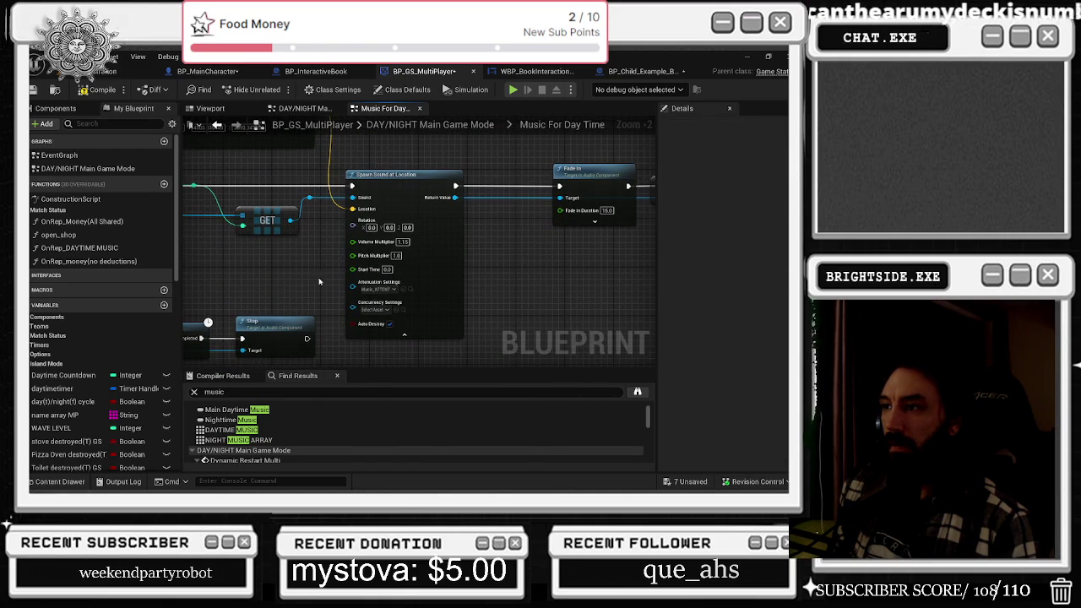
{"action": "key", "text": "ctrl+space"}
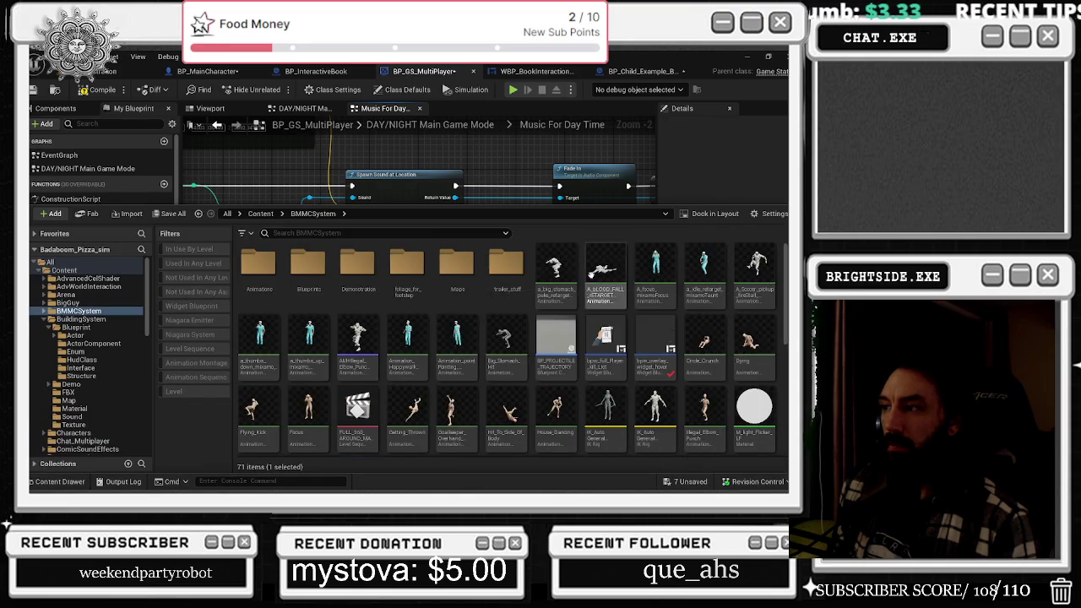
- Open Music_ATTENUATION and set its Inner Radius to 1000
{"action": "scroll", "coordinate": [507, 354], "scroll_direction": "down", "scroll_amount": 2}
{"action": "double_click", "coordinate": [355, 390]}
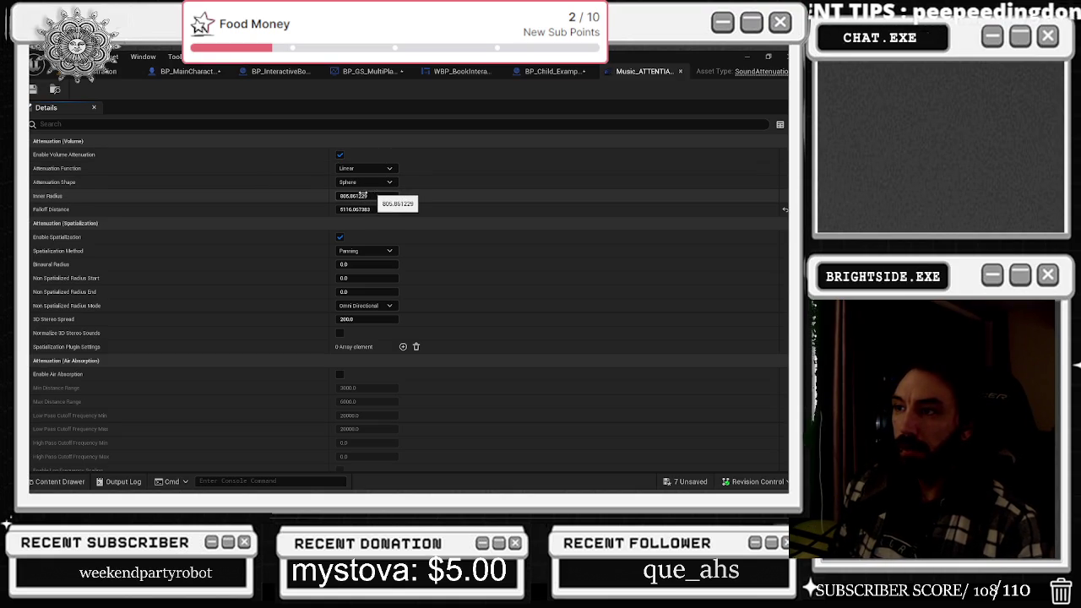
{"action": "left_click_drag", "start_coordinate": [367, 193], "coordinate": [391, 193]}
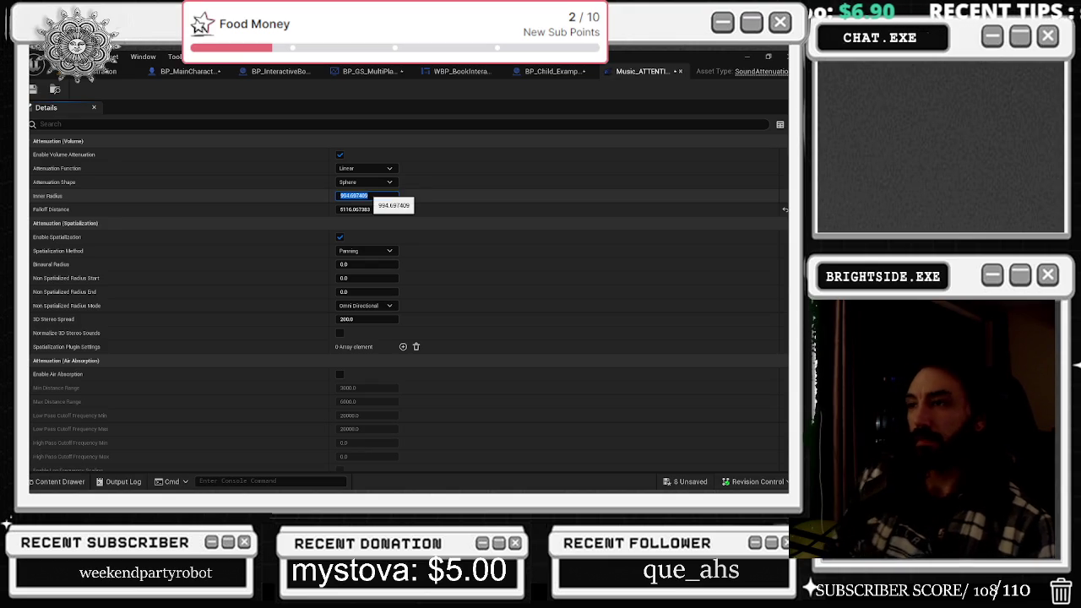
{"action": "type", "text": "1000"}
{"action": "key", "text": "Return"}
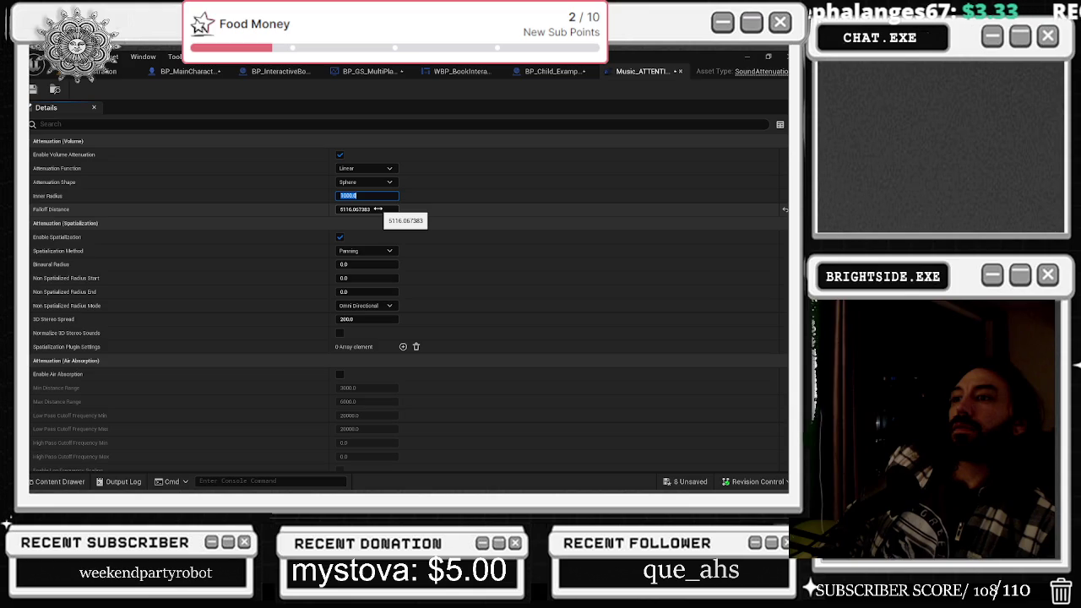
- Change Falloff Distance to 5581.890625 after undoing 55000, then save and close the asset
{"action": "left_click_drag", "start_coordinate": [385, 205], "coordinate": [401, 205]}
{"action": "type", "text": "55000"}
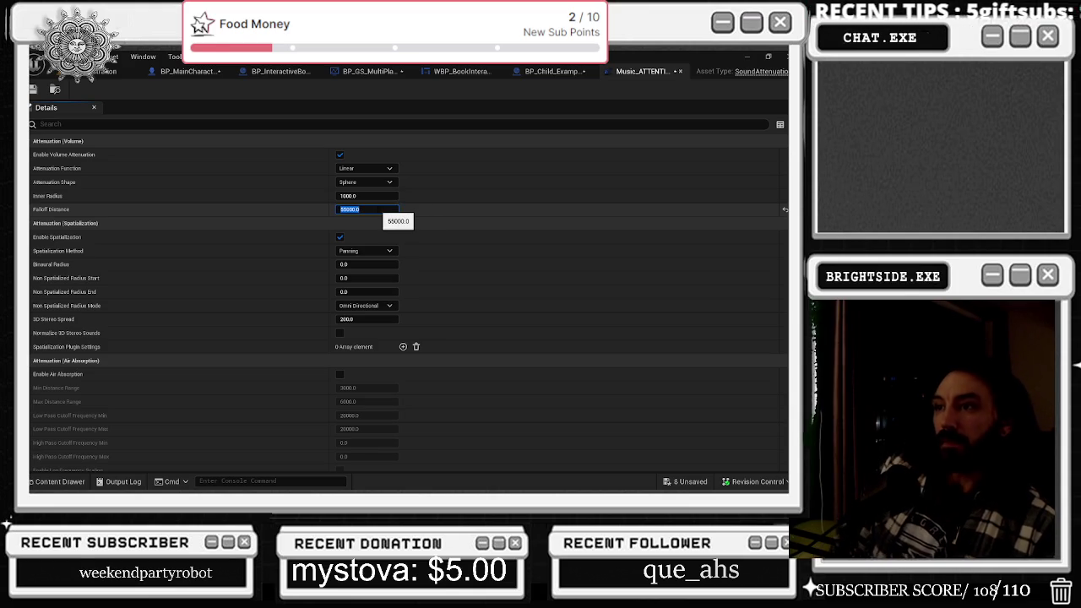
{"action": "key", "text": "Return"}
{"action": "key", "text": "ctrl+z"}
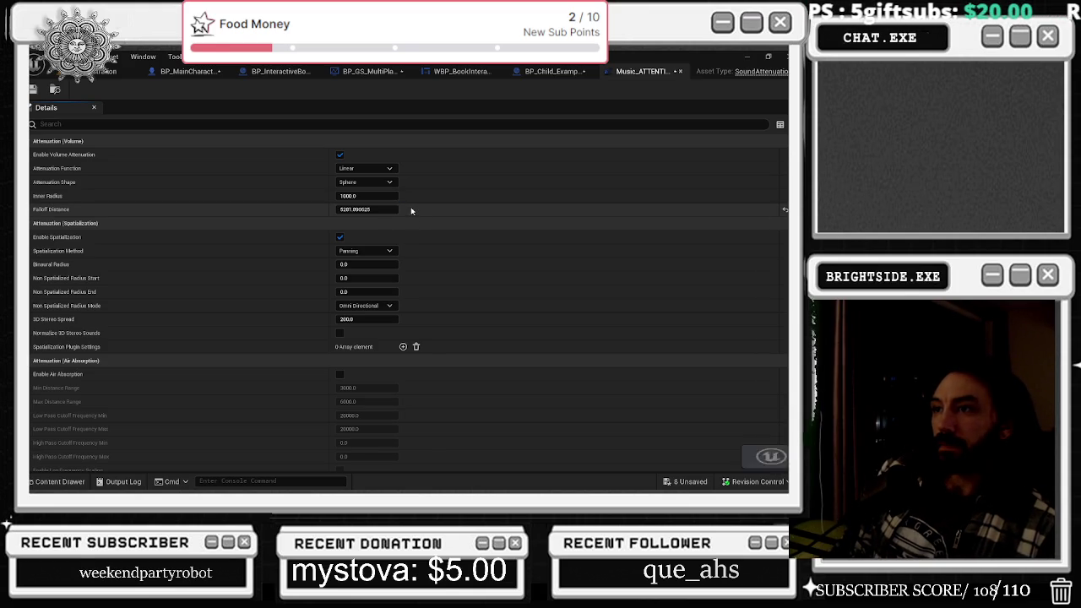
{"action": "left_click", "coordinate": [342, 208]}
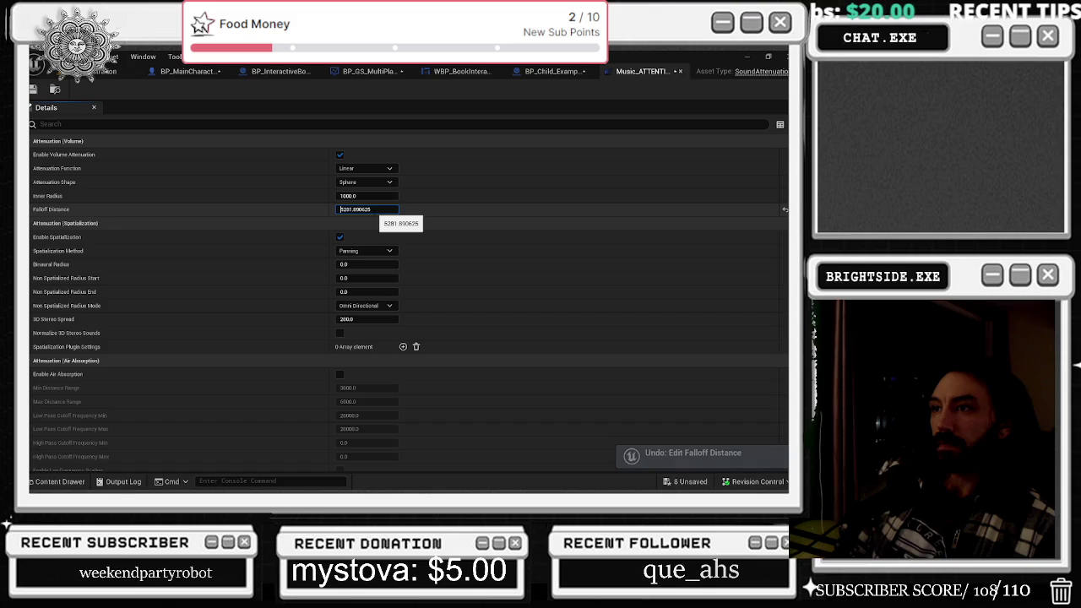
{"action": "key", "text": "ctrl+a"}
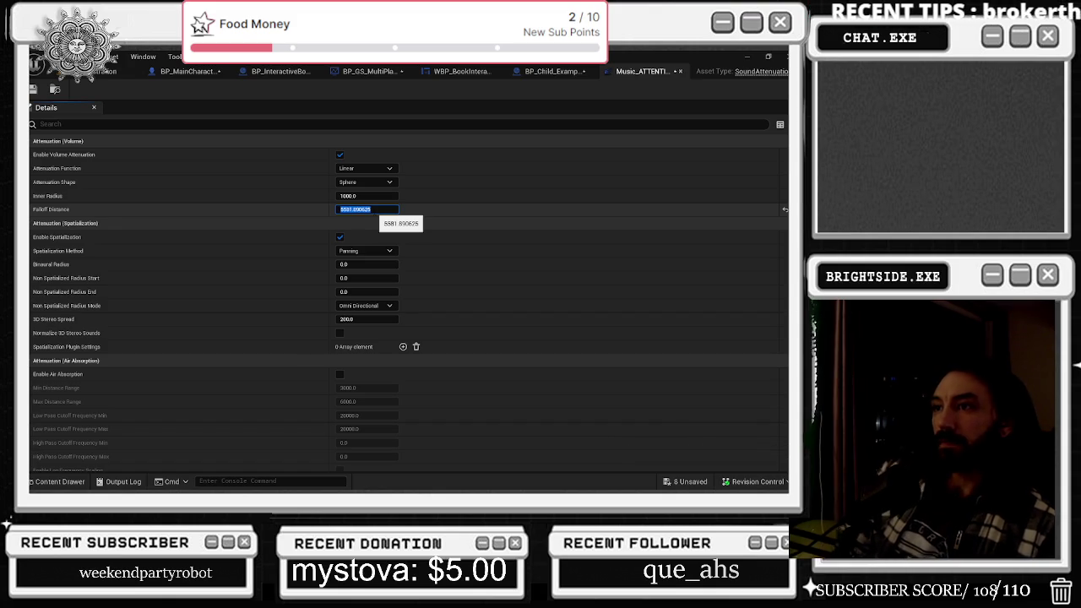
{"action": "left_click", "coordinate": [34, 88]}
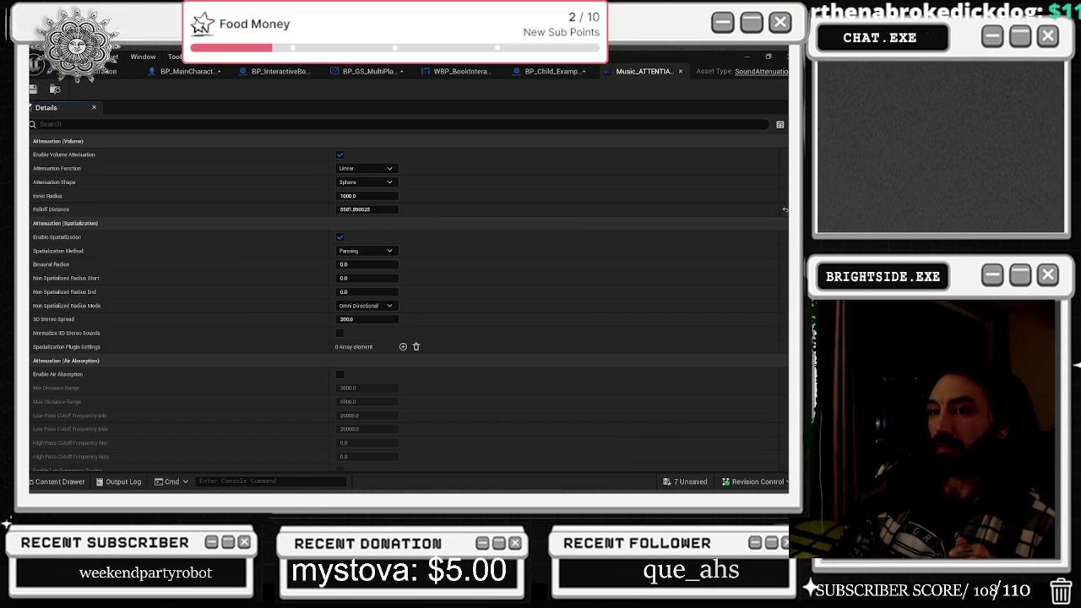
{"action": "left_click", "coordinate": [679, 71]}
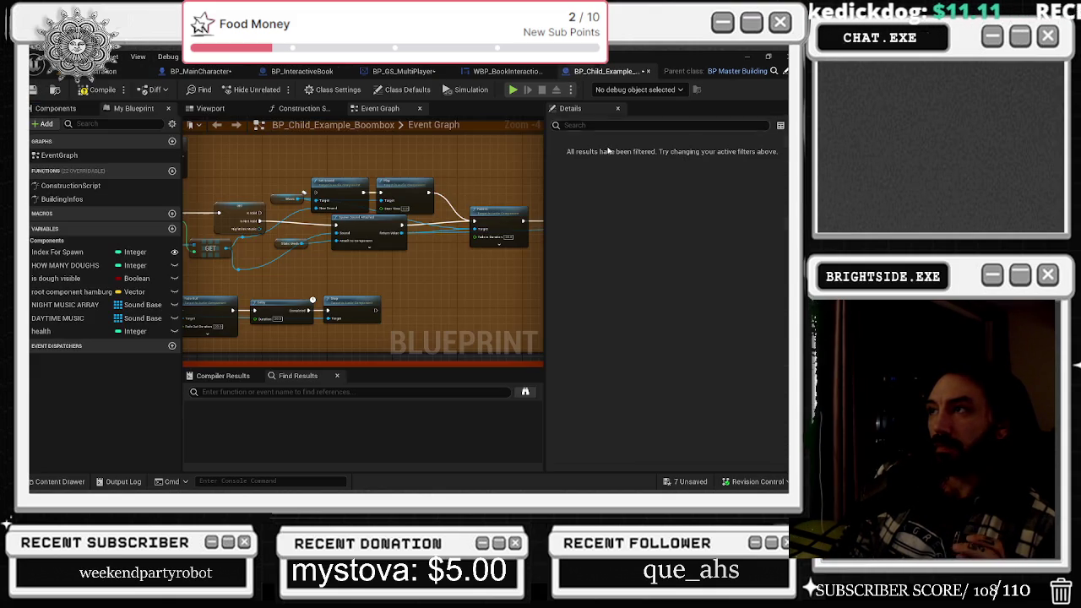
- Move the Music, Set Sound and Play nodes up-right and nudge Spawn Sound Attached up-left
{"action": "mouse_move", "coordinate": [211, 167]}
{"action": "left_mouse_down"}
{"action": "mouse_move", "coordinate": [435, 218]}
{"action": "mouse_move", "coordinate": [432, 153]}
{"action": "left_mouse_up"}
{"action": "left_click_drag", "start_coordinate": [356, 234], "coordinate": [350, 228]}
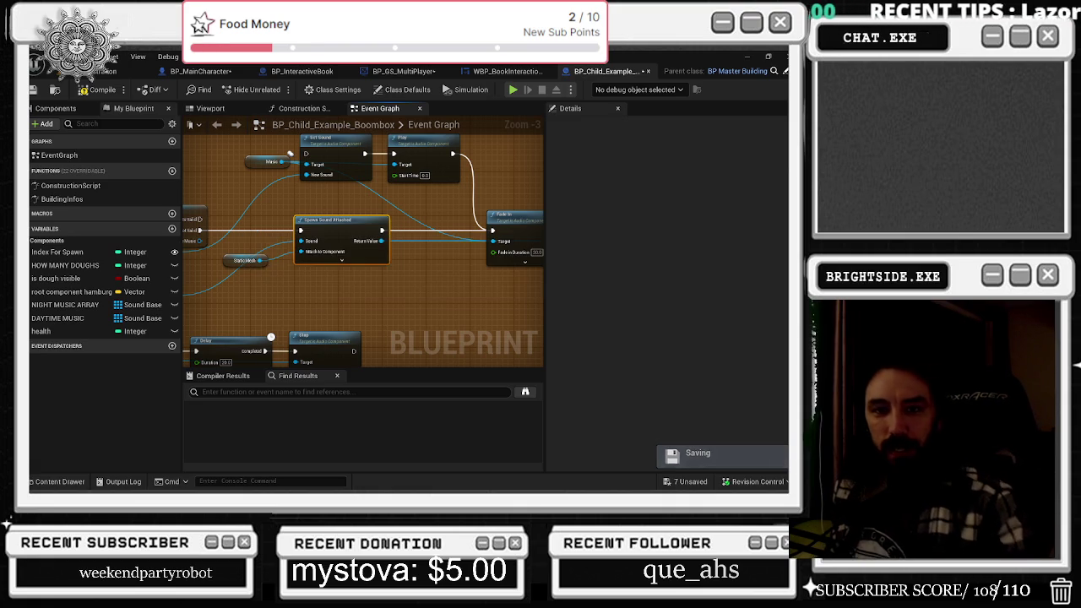
{"action": "right_click", "coordinate": [724, 482]}
{"action": "key", "text": "Escape"}
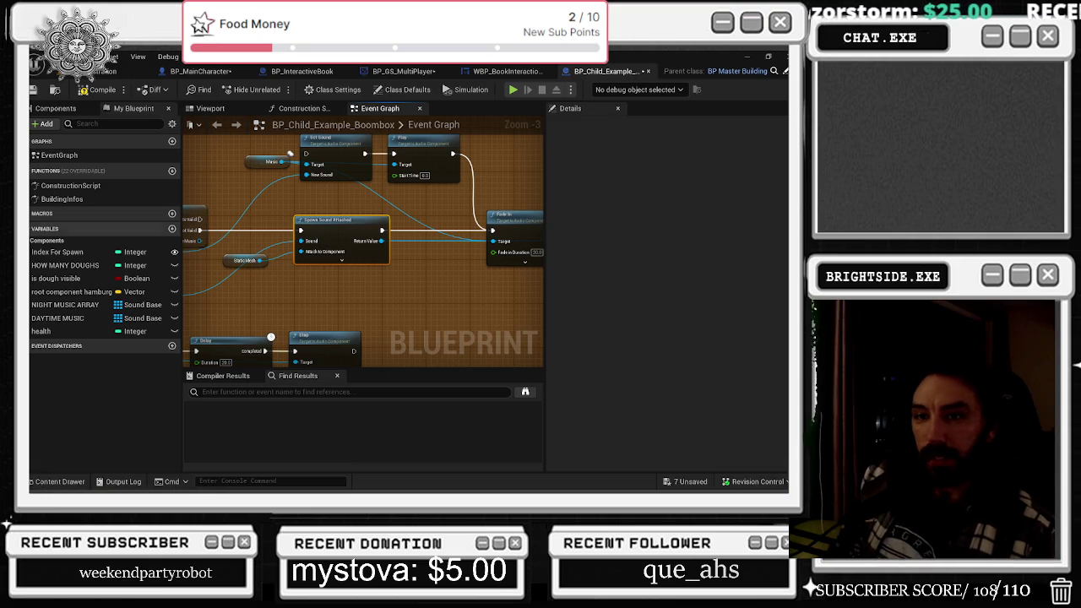
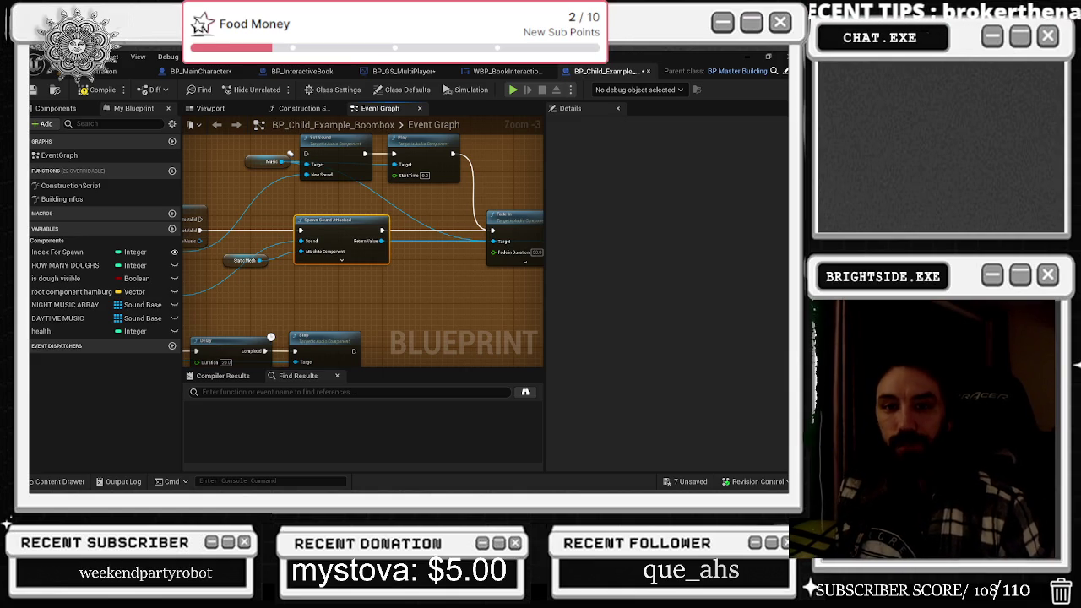
- Zoom out and pan around the boombox event graph, nudging the Event BeginPlay comment
{"action": "left_click_drag", "start_coordinate": [287, 228], "coordinate": [306, 255]}
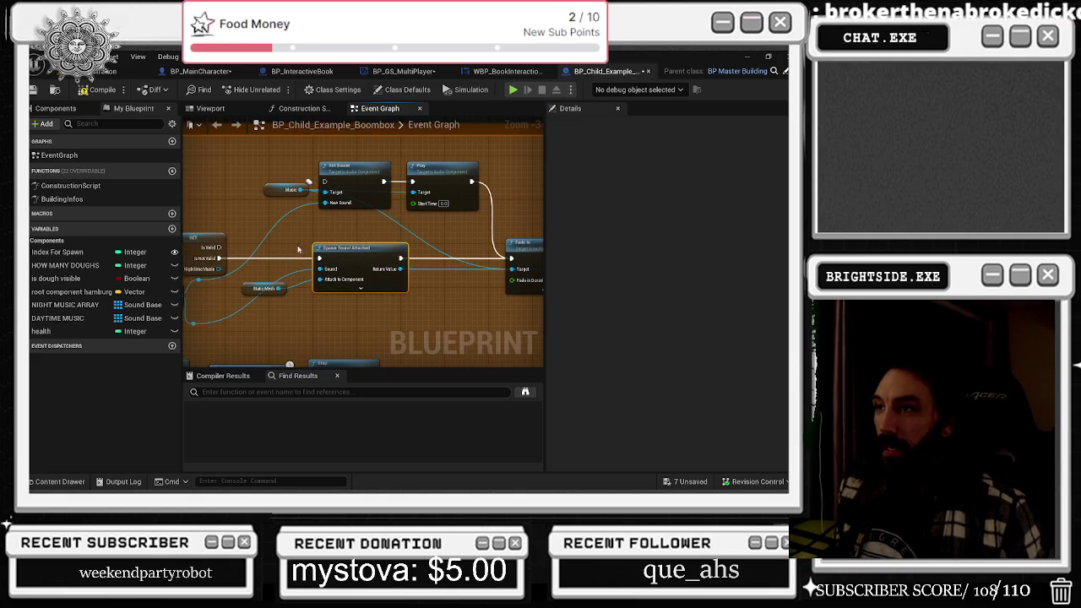
{"action": "left_click", "coordinate": [511, 72]}
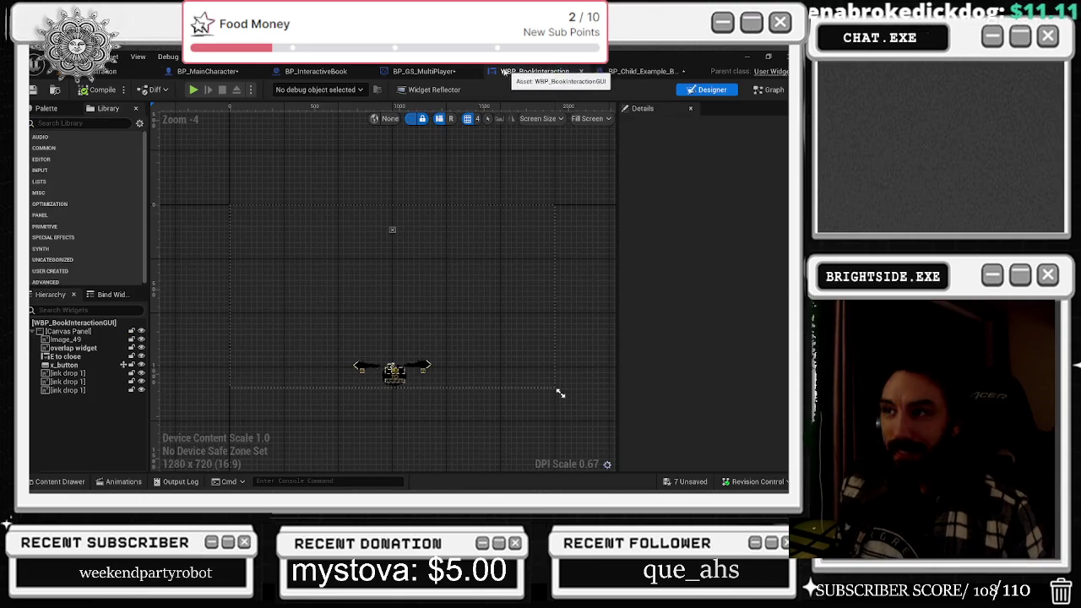
{"action": "left_click", "coordinate": [646, 72]}
{"action": "scroll", "coordinate": [338, 253], "scroll_direction": "down", "scroll_amount": 4}
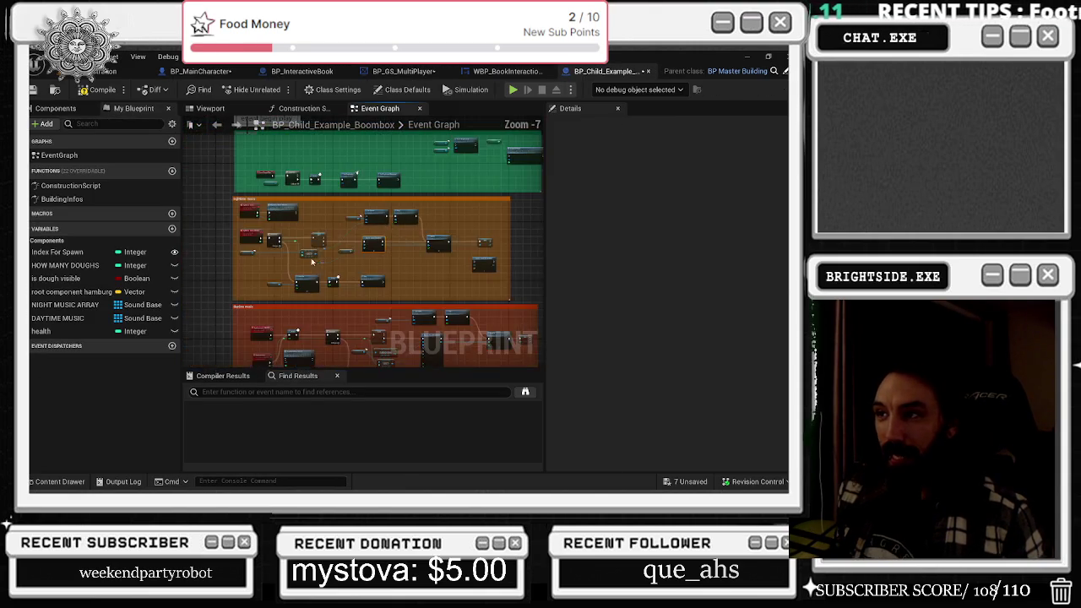
{"action": "scroll", "coordinate": [327, 288], "scroll_direction": "up", "scroll_amount": 5}
{"action": "scroll", "coordinate": [327, 288], "scroll_direction": "down", "scroll_amount": 2}
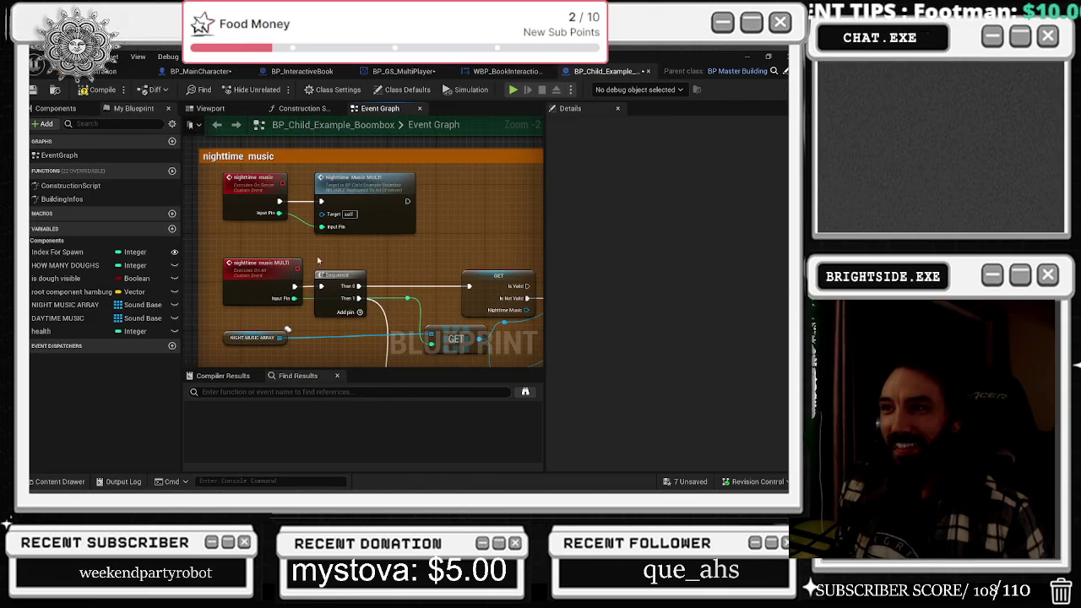
{"action": "scroll", "coordinate": [314, 297], "scroll_direction": "down", "scroll_amount": 2}
{"action": "mouse_move", "coordinate": [303, 240]}
{"action": "left_mouse_down"}
{"action": "mouse_move", "coordinate": [298, 272]}
{"action": "mouse_move", "coordinate": [306, 218]}
{"action": "left_mouse_up"}
{"action": "left_click_drag", "start_coordinate": [498, 316], "coordinate": [474, 177]}
{"action": "scroll", "coordinate": [474, 177], "scroll_direction": "up", "scroll_amount": 4}
{"action": "left_click", "coordinate": [322, 301]}
- Widen the orange and red music comment boxes to the right
{"action": "left_click_drag", "start_coordinate": [318, 313], "coordinate": [347, 215]}
{"action": "scroll", "coordinate": [356, 211], "scroll_direction": "down", "scroll_amount": 2}
{"action": "scroll", "coordinate": [355, 213], "scroll_direction": "up", "scroll_amount": 3}
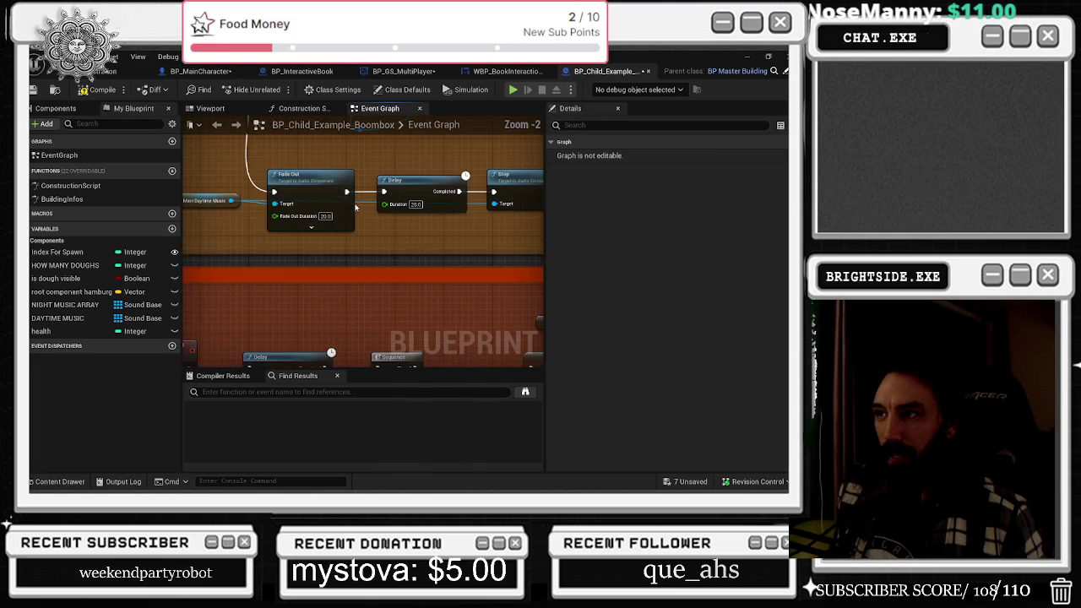
{"action": "scroll", "coordinate": [353, 214], "scroll_direction": "down", "scroll_amount": 4}
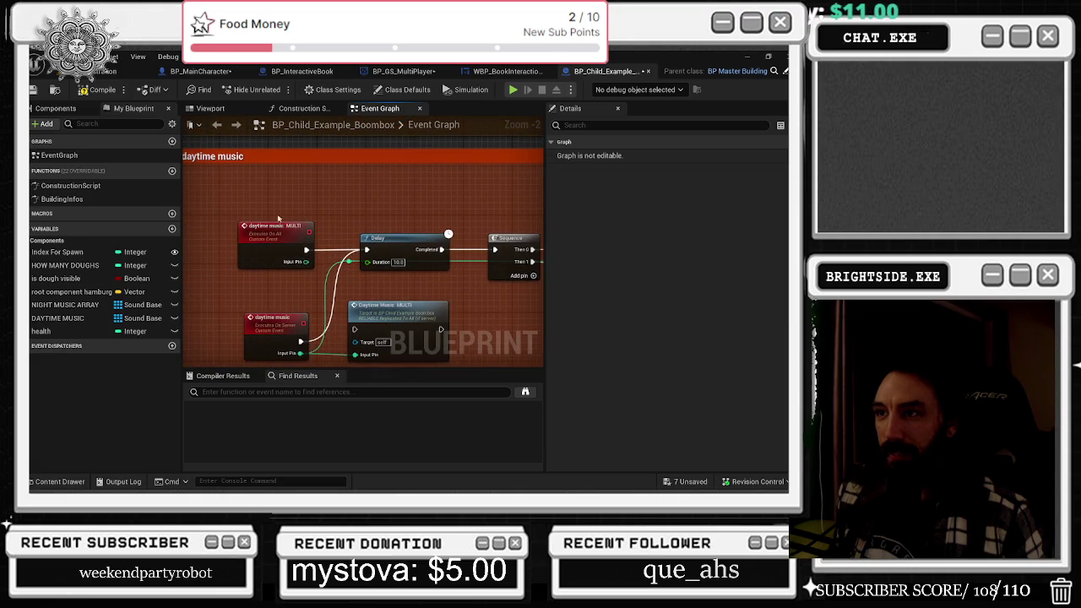
{"action": "scroll", "coordinate": [391, 271], "scroll_direction": "down", "scroll_amount": 2}
{"action": "mouse_move", "coordinate": [391, 272]}
{"action": "left_mouse_down"}
{"action": "mouse_move", "coordinate": [381, 210]}
{"action": "mouse_move", "coordinate": [472, 211]}
{"action": "left_mouse_up"}
{"action": "left_click_drag", "start_coordinate": [403, 270], "coordinate": [498, 273]}
{"action": "left_click_drag", "start_coordinate": [405, 270], "coordinate": [432, 271]}
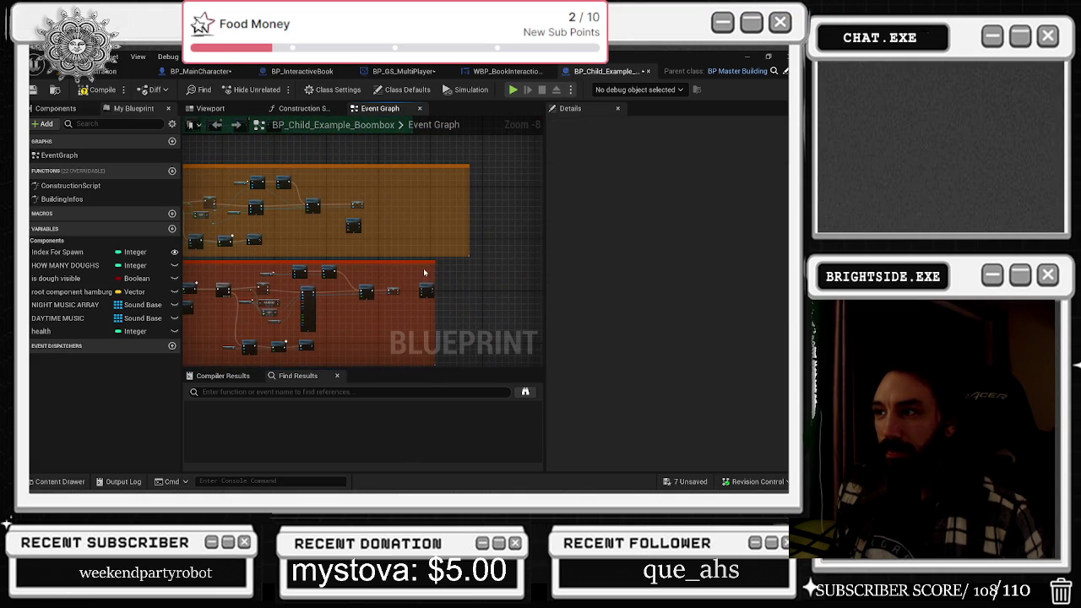
- Move the selected orange and red comment groups below the overlap group
{"action": "scroll", "coordinate": [420, 268], "scroll_direction": "down", "scroll_amount": 3}
{"action": "scroll", "coordinate": [421, 268], "scroll_direction": "down", "scroll_amount": 1}
{"action": "left_click_drag", "start_coordinate": [249, 321], "coordinate": [507, 204]}
{"action": "mouse_move", "coordinate": [366, 285]}
{"action": "left_mouse_down"}
{"action": "mouse_move", "coordinate": [549, 298]}
{"action": "mouse_move", "coordinate": [261, 229]}
{"action": "left_mouse_up"}
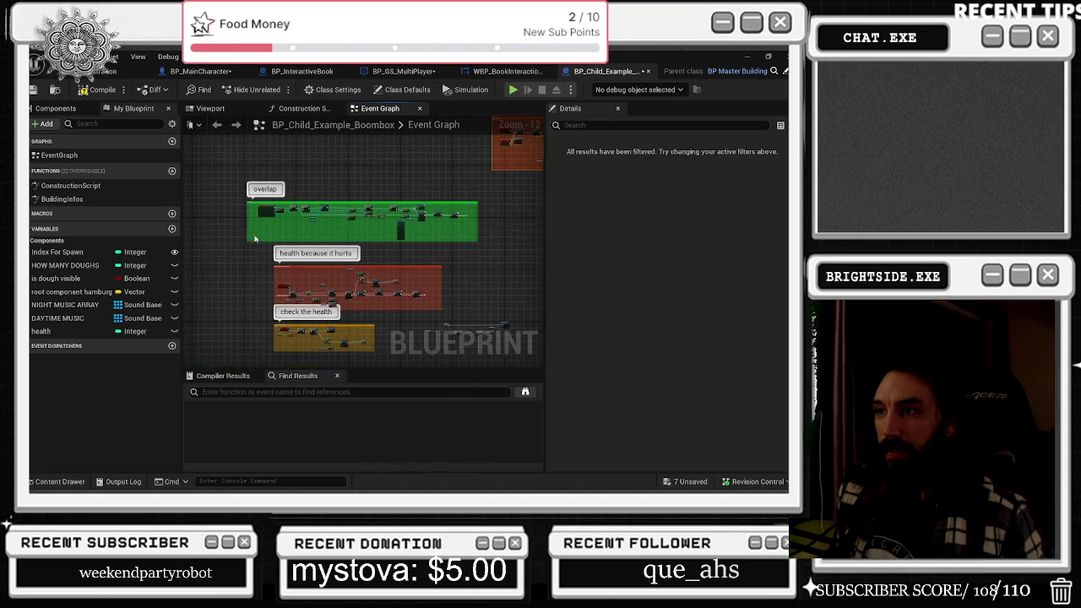
- Nudge the overlap comment's nodes slightly to the left
{"action": "scroll", "coordinate": [310, 185], "scroll_direction": "up", "scroll_amount": 6}
{"action": "scroll", "coordinate": [309, 185], "scroll_direction": "up", "scroll_amount": 4}
{"action": "left_click_drag", "start_coordinate": [277, 209], "coordinate": [511, 266]}
{"action": "left_click_drag", "start_coordinate": [481, 229], "coordinate": [469, 229]}
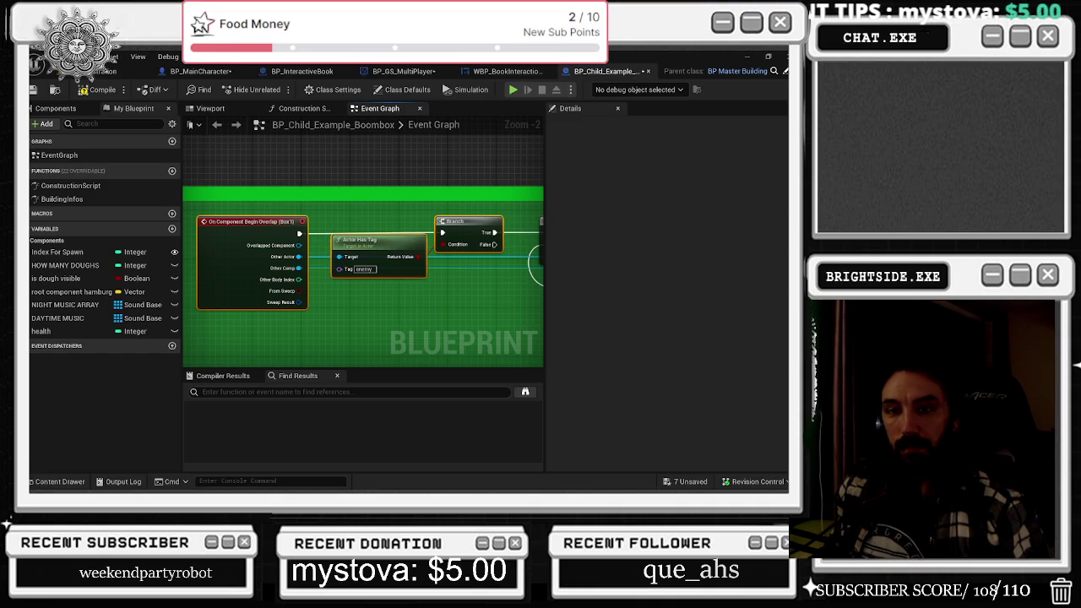
- Review the begin-overlap, Actor Has Tag and montage validity nodes, then return to the level editor
{"action": "scroll", "coordinate": [382, 187], "scroll_direction": "down", "scroll_amount": 1}
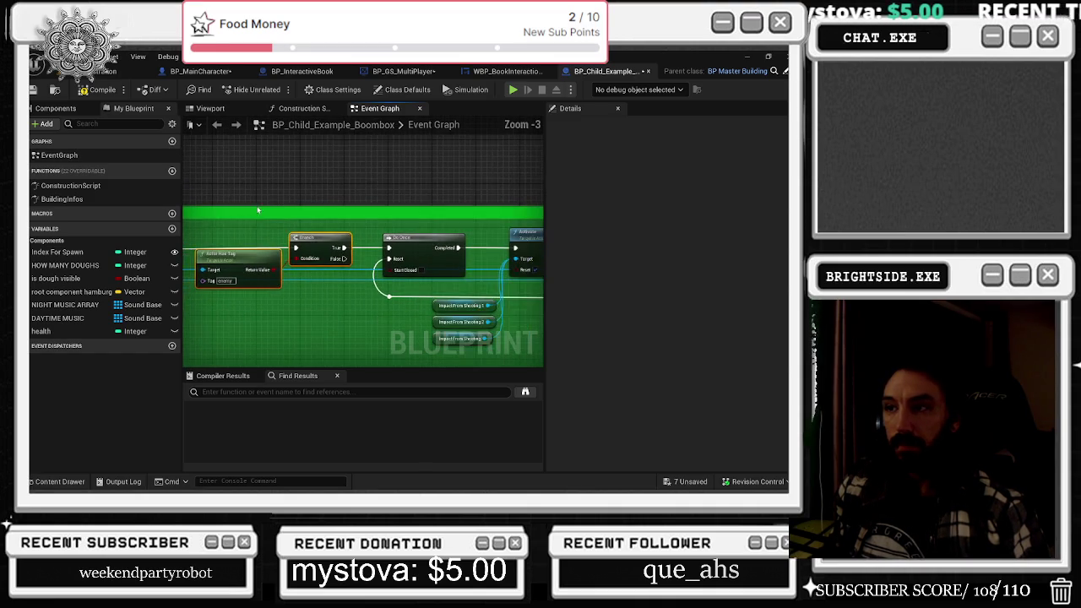
{"action": "left_click_drag", "start_coordinate": [319, 225], "coordinate": [414, 223]}
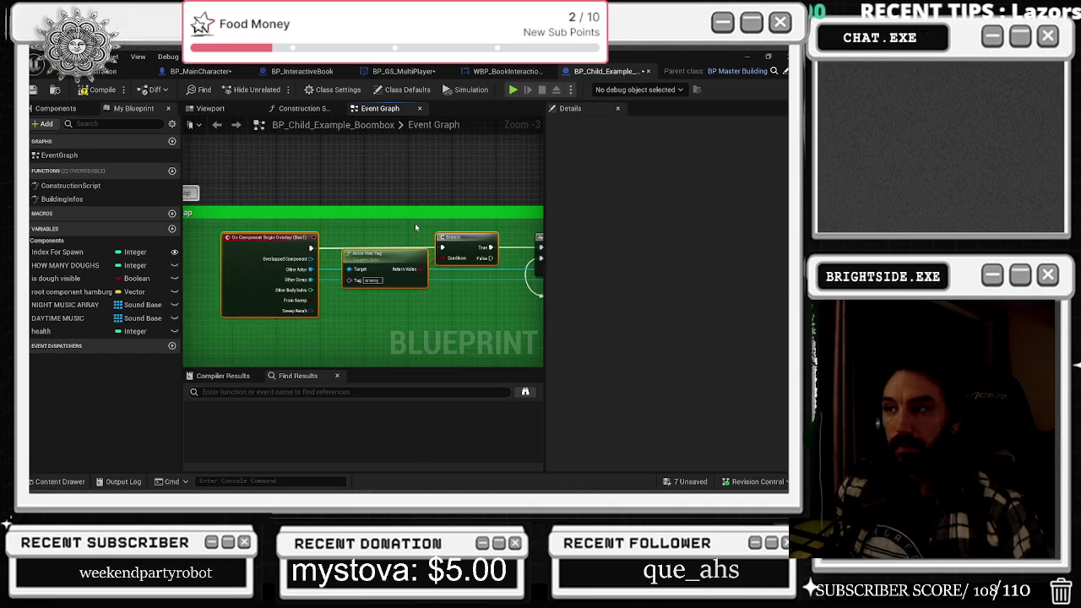
{"action": "mouse_move", "coordinate": [369, 263]}
{"action": "left_mouse_down"}
{"action": "mouse_move", "coordinate": [324, 230]}
{"action": "mouse_move", "coordinate": [184, 185]}
{"action": "left_mouse_up"}
{"action": "mouse_move", "coordinate": [346, 219]}
{"action": "left_mouse_down"}
{"action": "mouse_move", "coordinate": [262, 207]}
{"action": "mouse_move", "coordinate": [9, 253]}
{"action": "left_mouse_up"}
{"action": "left_click_drag", "start_coordinate": [397, 279], "coordinate": [349, 276]}
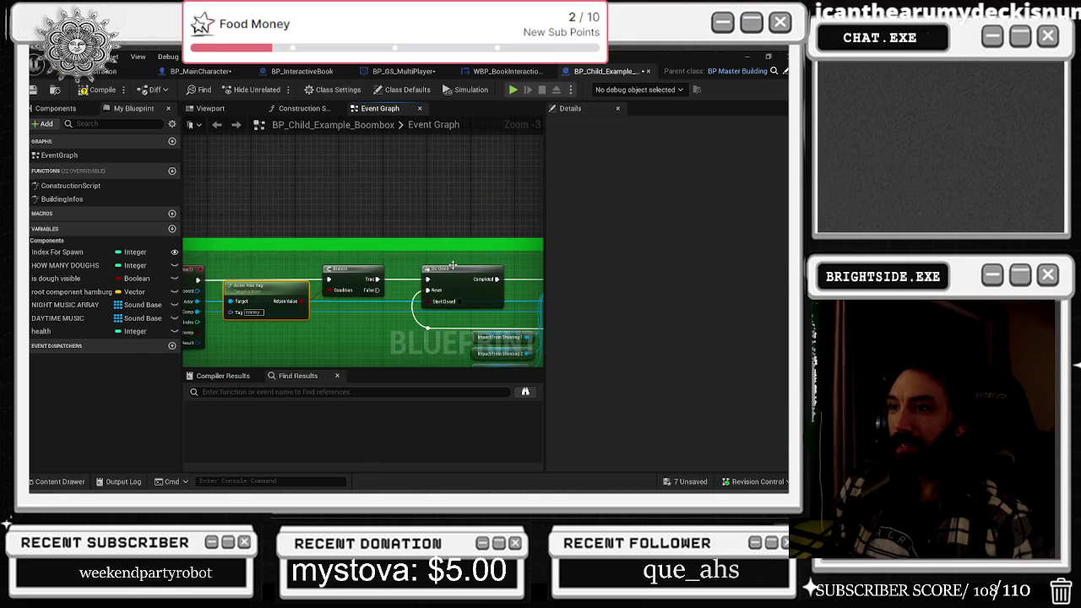
{"action": "scroll", "coordinate": [350, 276], "scroll_direction": "down", "scroll_amount": 2}
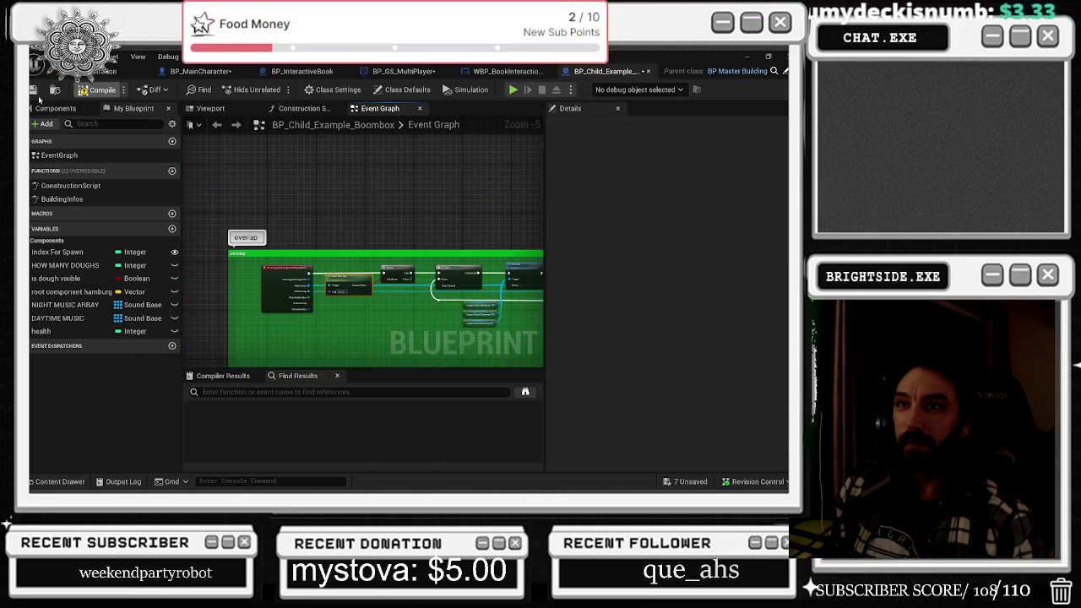
{"action": "left_click", "coordinate": [127, 70]}
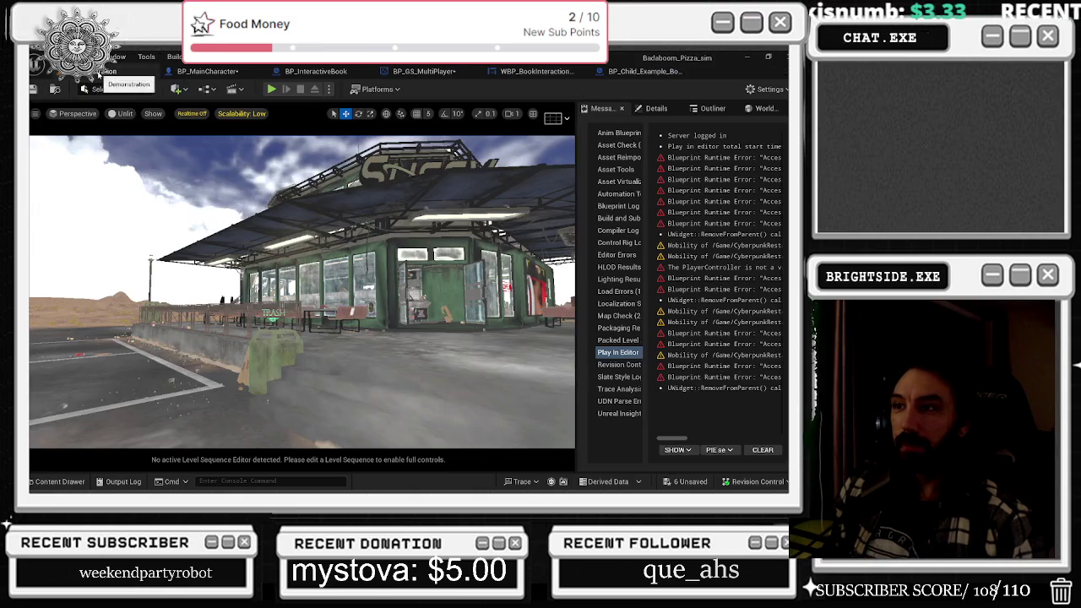
- Review the BP_GS_MultiPlayer Music For Day Time graph and compile the blueprint
{"action": "left_click", "coordinate": [424, 71]}
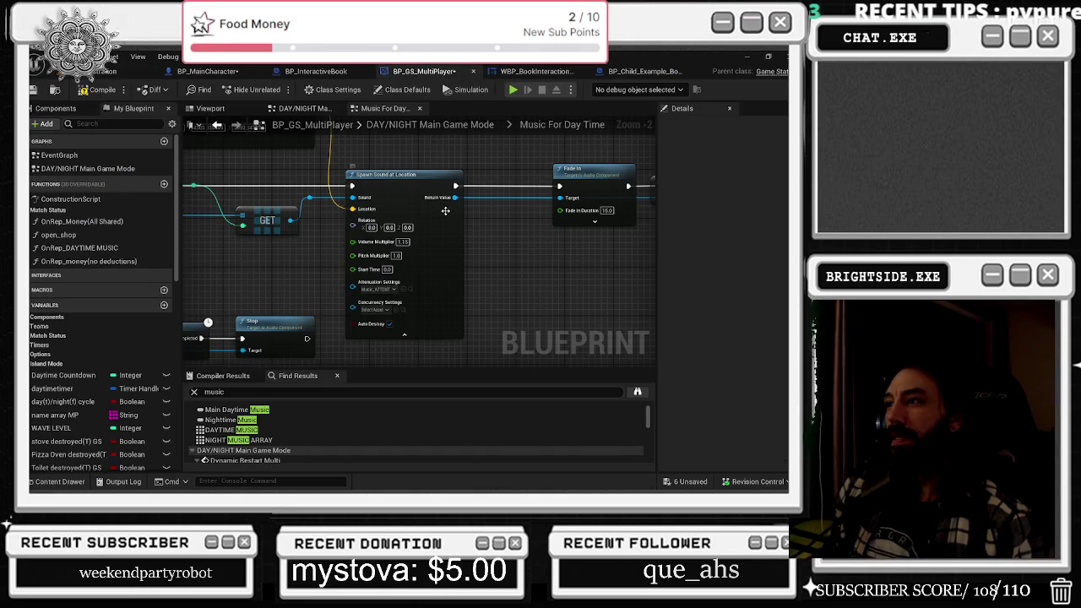
{"action": "scroll", "coordinate": [445, 210], "scroll_direction": "down", "scroll_amount": 2}
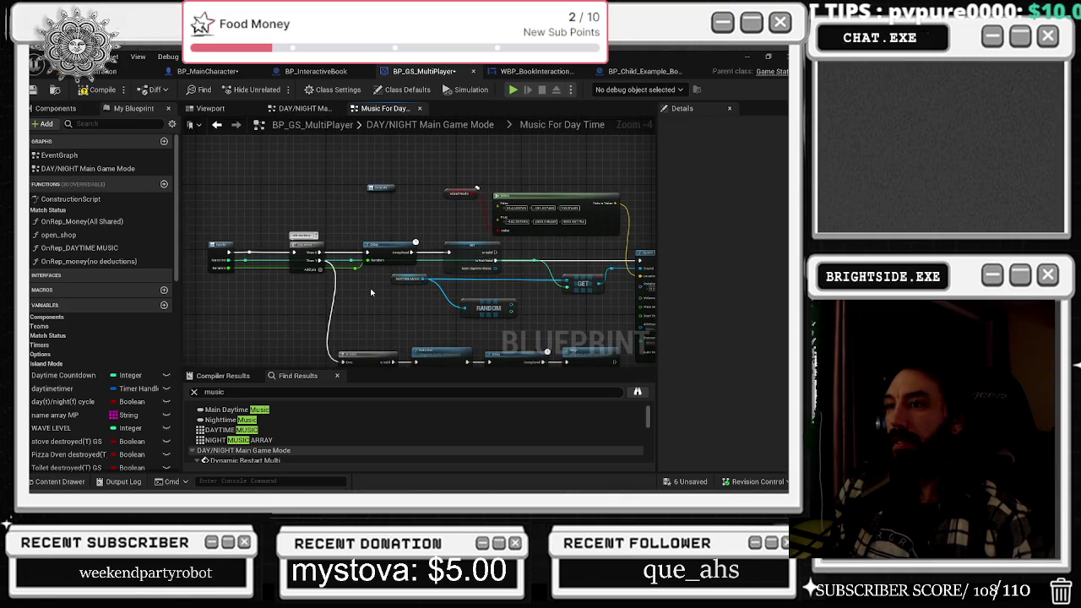
{"action": "left_click", "coordinate": [523, 70]}
{"action": "left_click", "coordinate": [621, 73]}
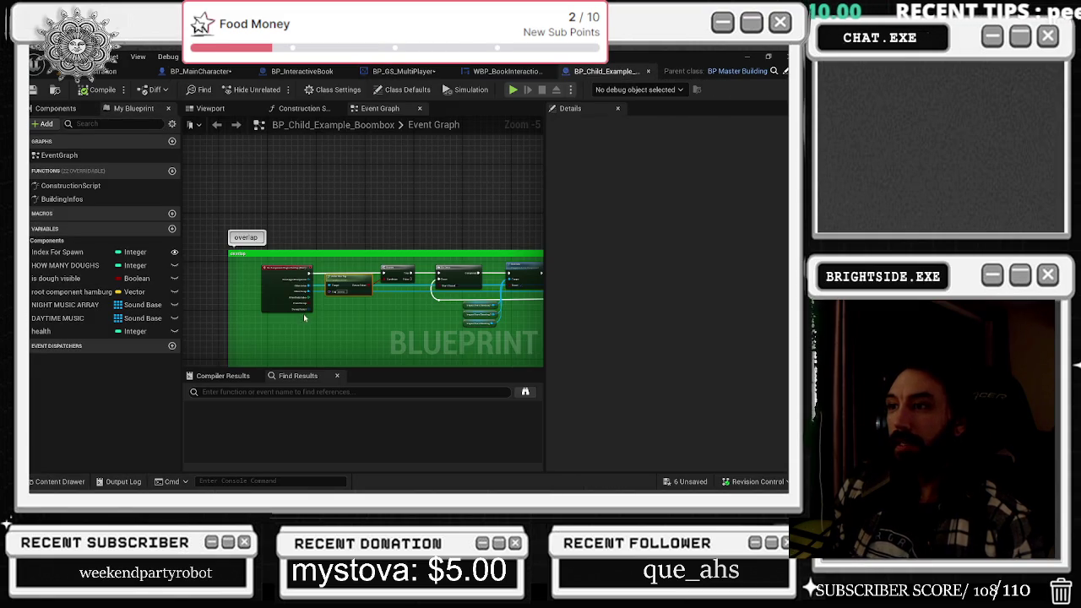
{"action": "left_click_drag", "start_coordinate": [421, 322], "coordinate": [375, 286]}
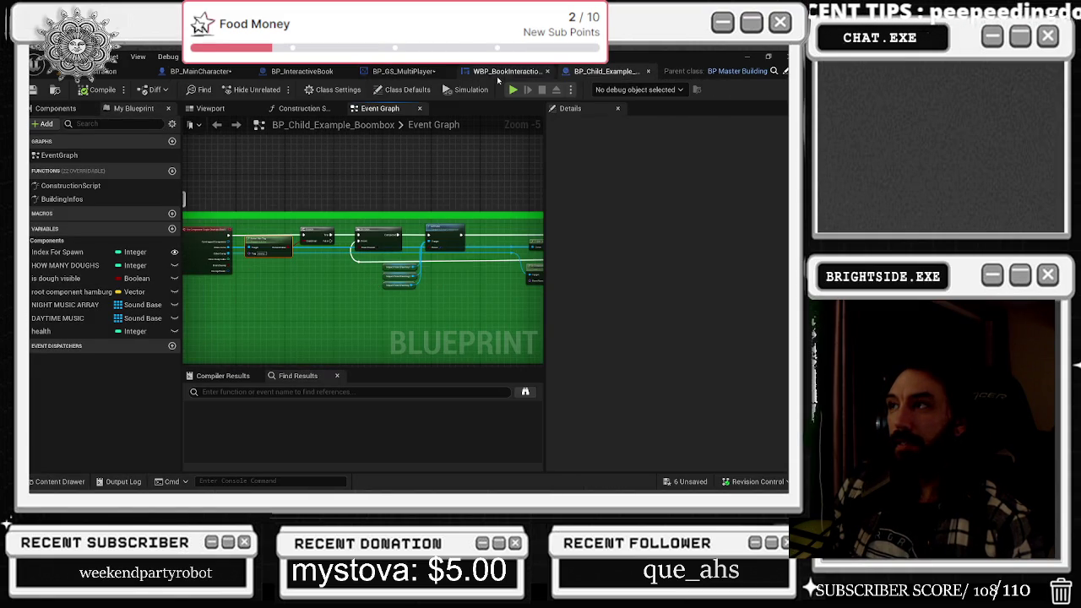
{"action": "left_click", "coordinate": [505, 72]}
{"action": "left_click", "coordinate": [413, 74]}
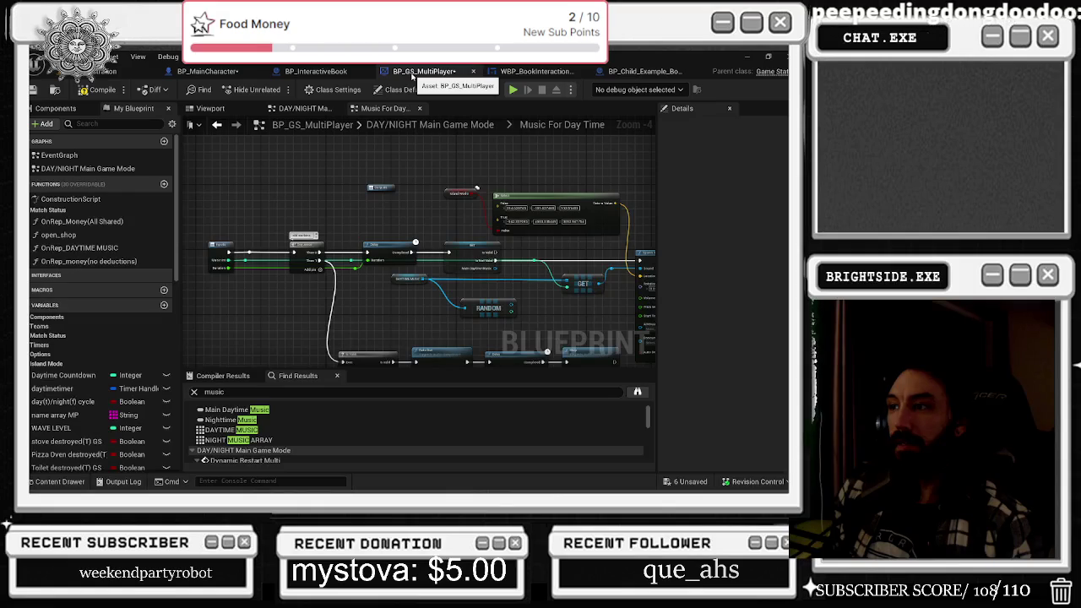
{"action": "mouse_move", "coordinate": [436, 234]}
{"action": "left_mouse_down"}
{"action": "mouse_move", "coordinate": [372, 229]}
{"action": "mouse_move", "coordinate": [319, 202]}
{"action": "mouse_move", "coordinate": [315, 180]}
{"action": "mouse_move", "coordinate": [370, 168]}
{"action": "left_mouse_up"}
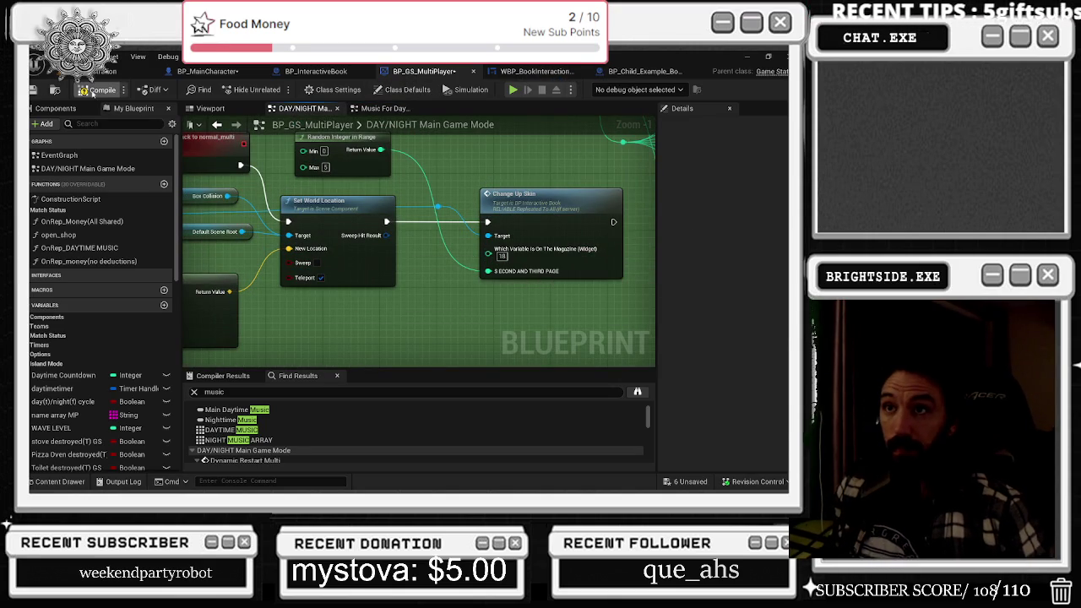
{"action": "left_click", "coordinate": [99, 90]}
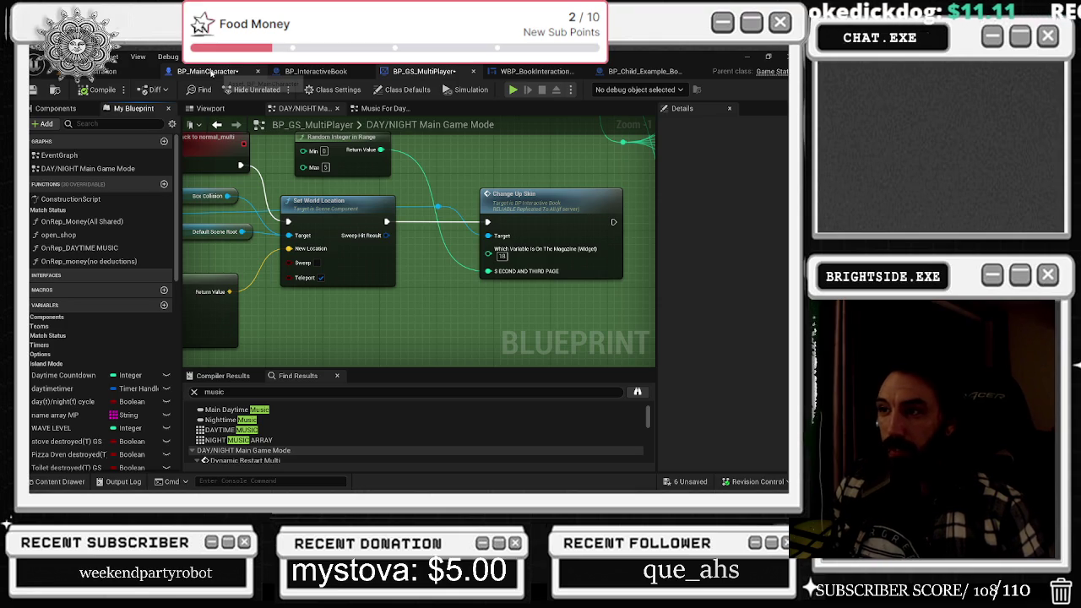
- Open BP_MainCharacter's collapsed 'where to spawn based on map' graph to check its Select Vector nodes
{"action": "mouse_move", "coordinate": [202, 71]}
{"action": "left_mouse_down"}
{"action": "mouse_move", "coordinate": [363, 254]}
{"action": "mouse_move", "coordinate": [425, 281]}
{"action": "mouse_move", "coordinate": [396, 224]}
{"action": "left_mouse_up"}
{"action": "mouse_move", "coordinate": [414, 272]}
{"action": "left_mouse_down"}
{"action": "mouse_move", "coordinate": [283, 199]}
{"action": "mouse_move", "coordinate": [215, 202]}
{"action": "mouse_move", "coordinate": [216, 139]}
{"action": "mouse_move", "coordinate": [175, 74]}
{"action": "left_mouse_up"}
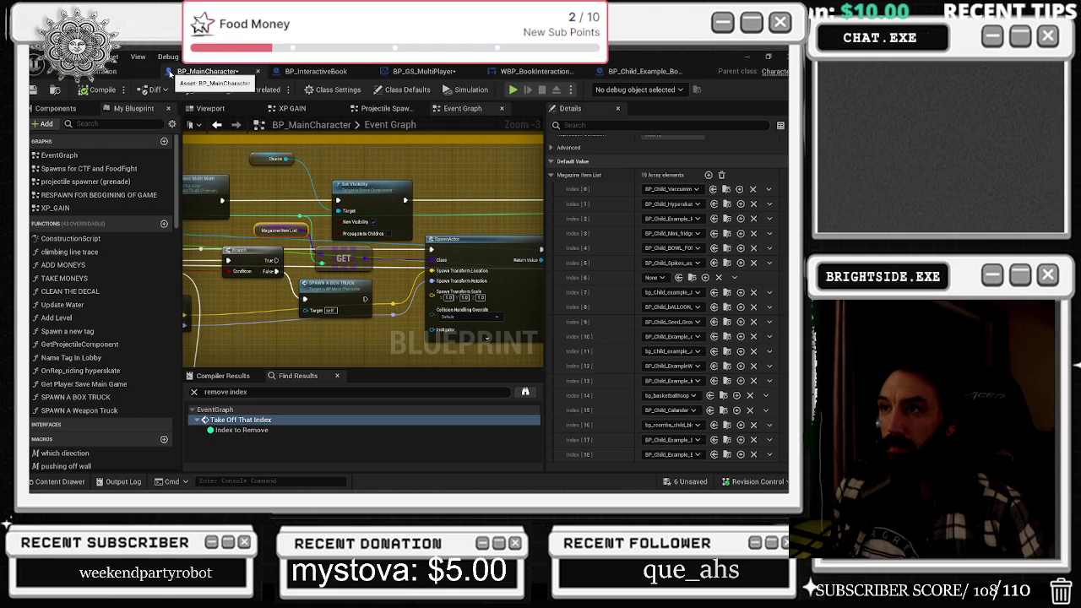
{"action": "left_click_drag", "start_coordinate": [461, 204], "coordinate": [437, 188]}
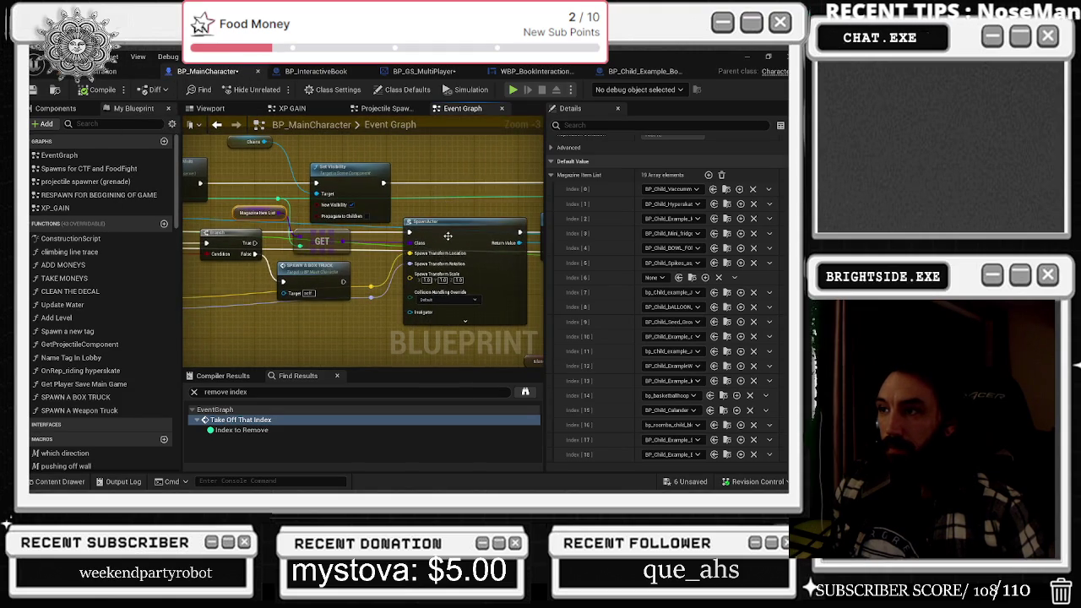
{"action": "left_click_drag", "start_coordinate": [313, 300], "coordinate": [543, 289]}
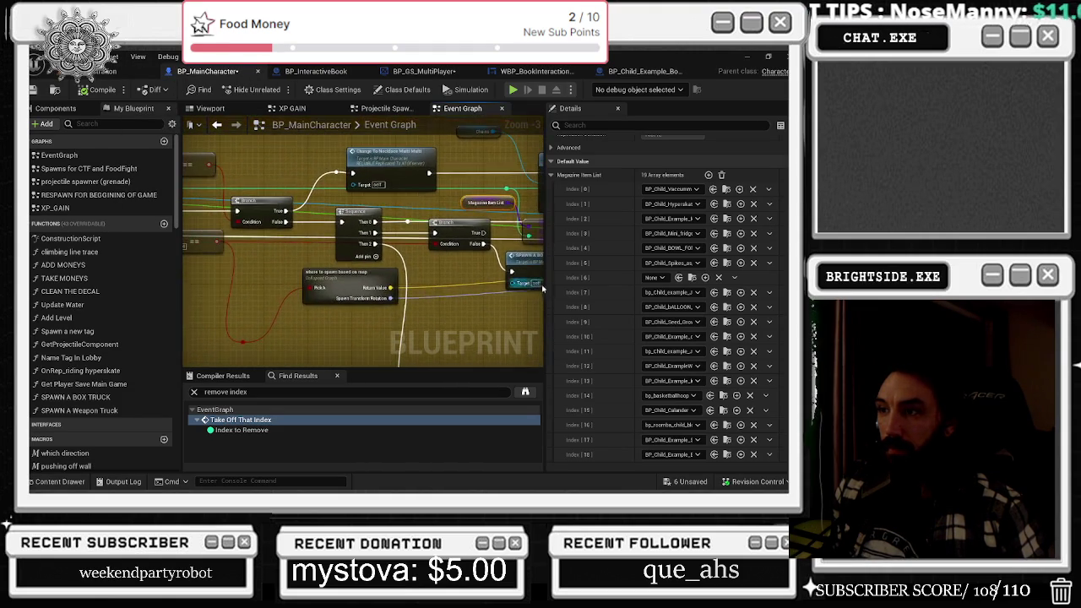
{"action": "left_click", "coordinate": [348, 287]}
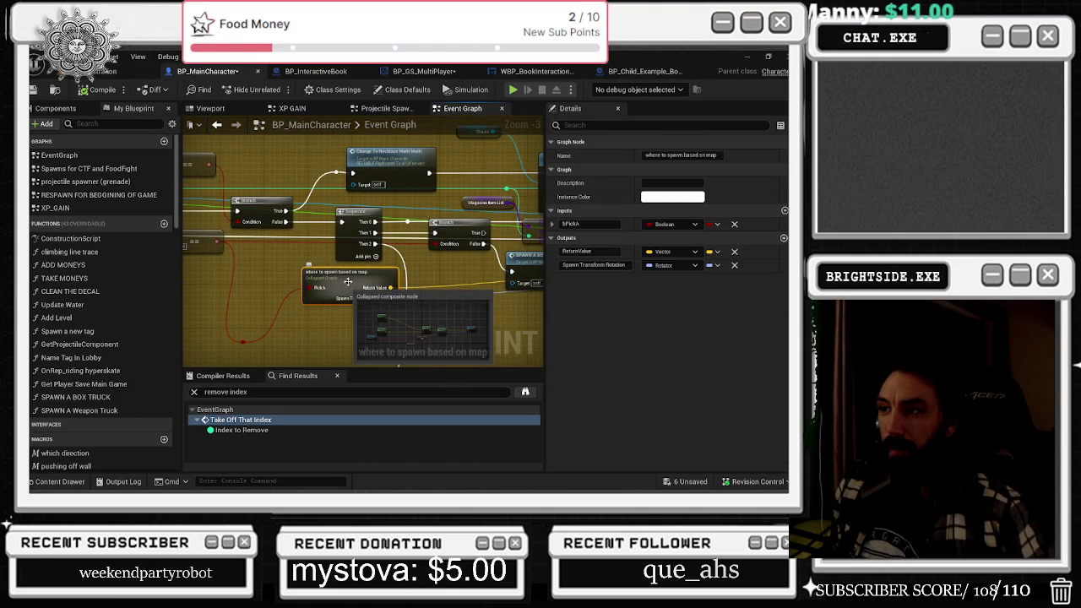
{"action": "double_click", "coordinate": [348, 281]}
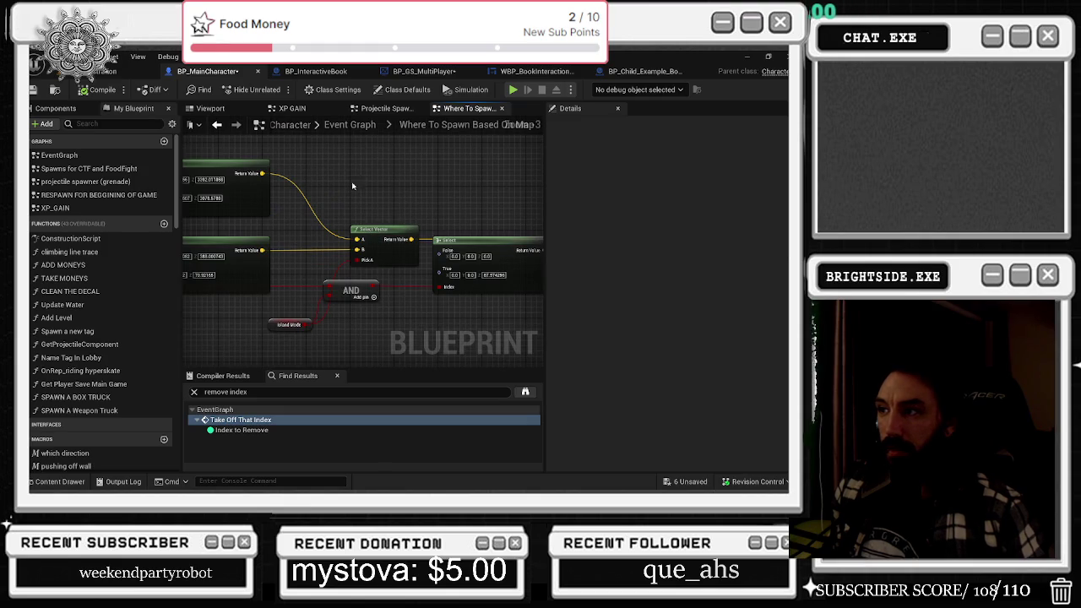
{"action": "left_click_drag", "start_coordinate": [357, 285], "coordinate": [575, 306]}
{"action": "left_click", "coordinate": [118, 71]}
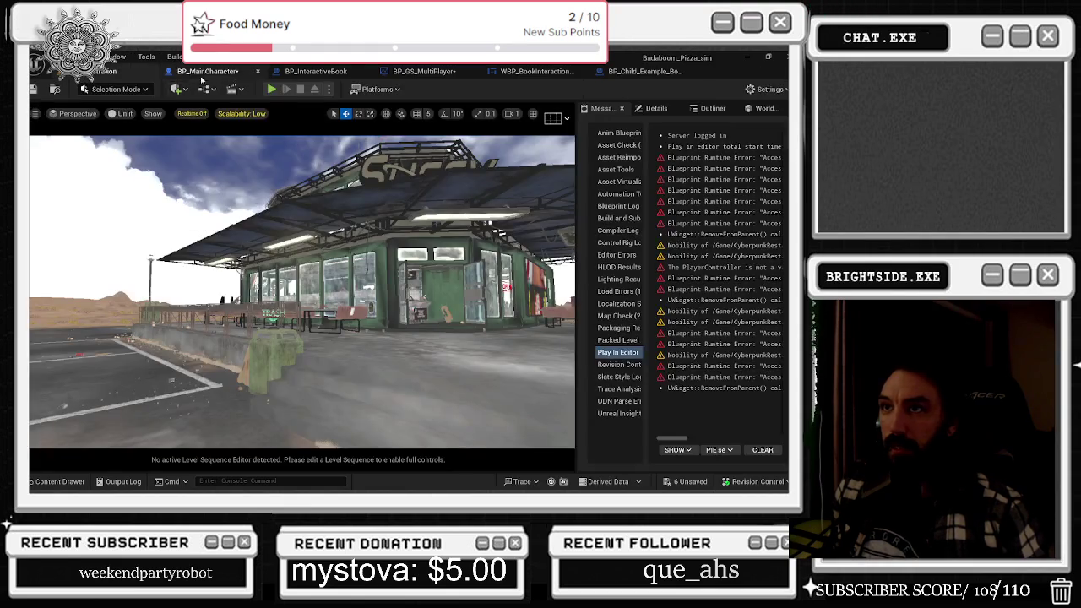
- Cycle through the open blueprint tabs back to the Badaboom_Pizza_sim level
{"action": "left_click", "coordinate": [211, 71]}
{"action": "left_click", "coordinate": [321, 70]}
{"action": "left_click", "coordinate": [422, 71]}
{"action": "left_click", "coordinate": [536, 71]}
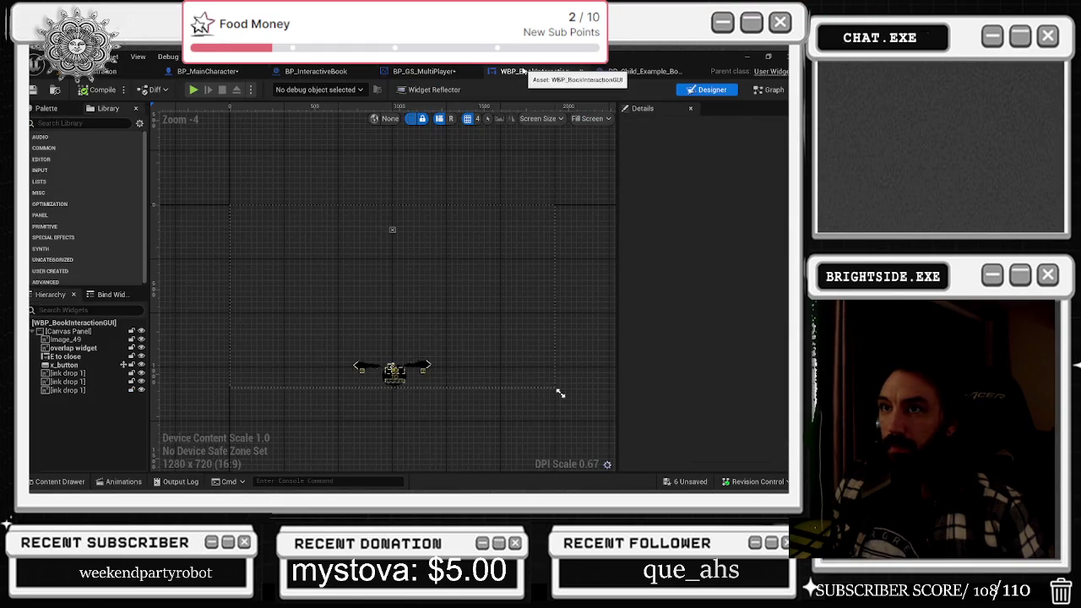
{"action": "left_click", "coordinate": [642, 71]}
{"action": "left_click", "coordinate": [101, 71]}
- Save the map and the 6 unsaved assets, then start a Play In Editor test
{"action": "key", "text": "ctrl+s"}
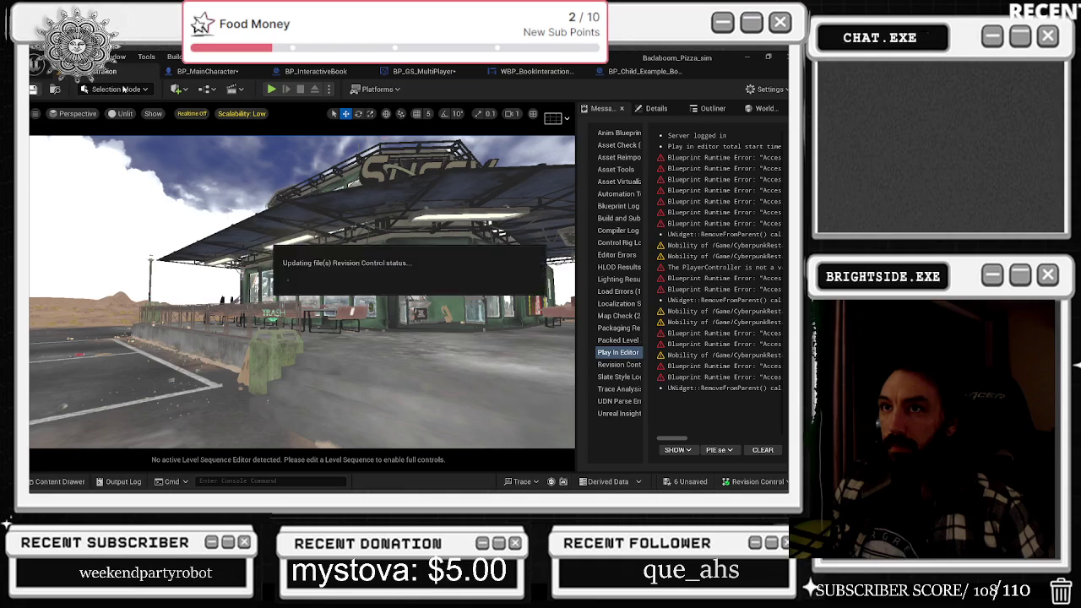
{"action": "left_click", "coordinate": [688, 482]}
{"action": "left_click", "coordinate": [490, 391]}
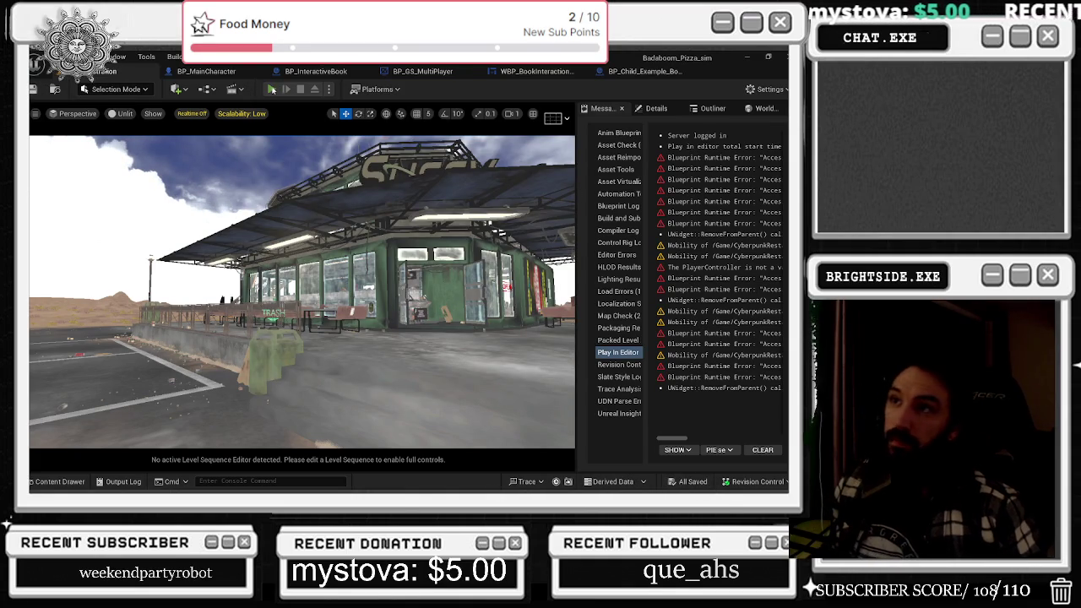
{"action": "left_click", "coordinate": [272, 89]}
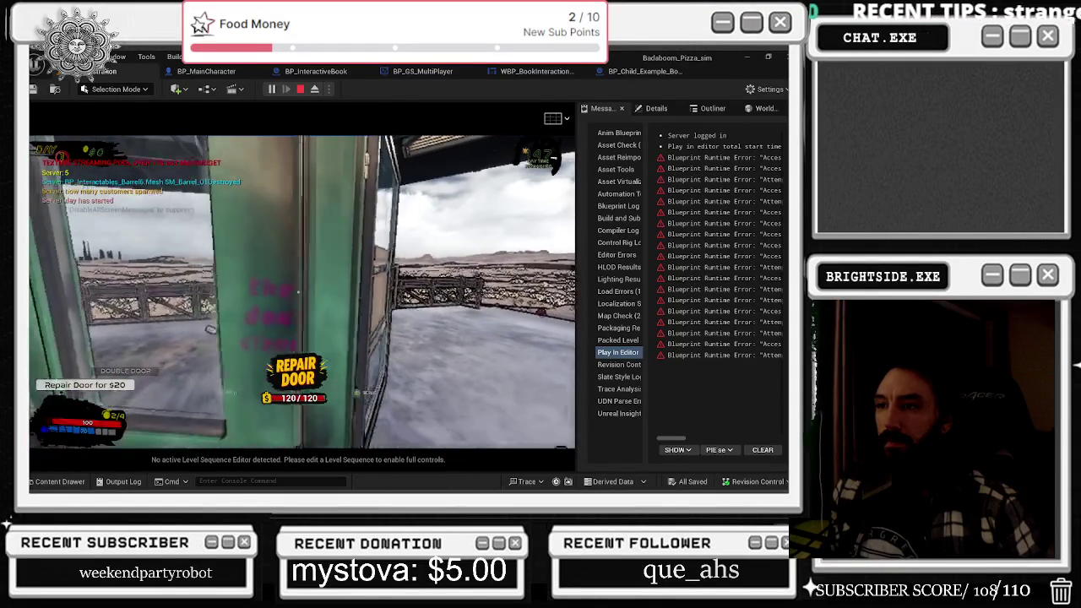
- Swing the chef's melee attack three times to check the red and green hit traces
{"action": "left_click", "coordinate": [298, 291]}
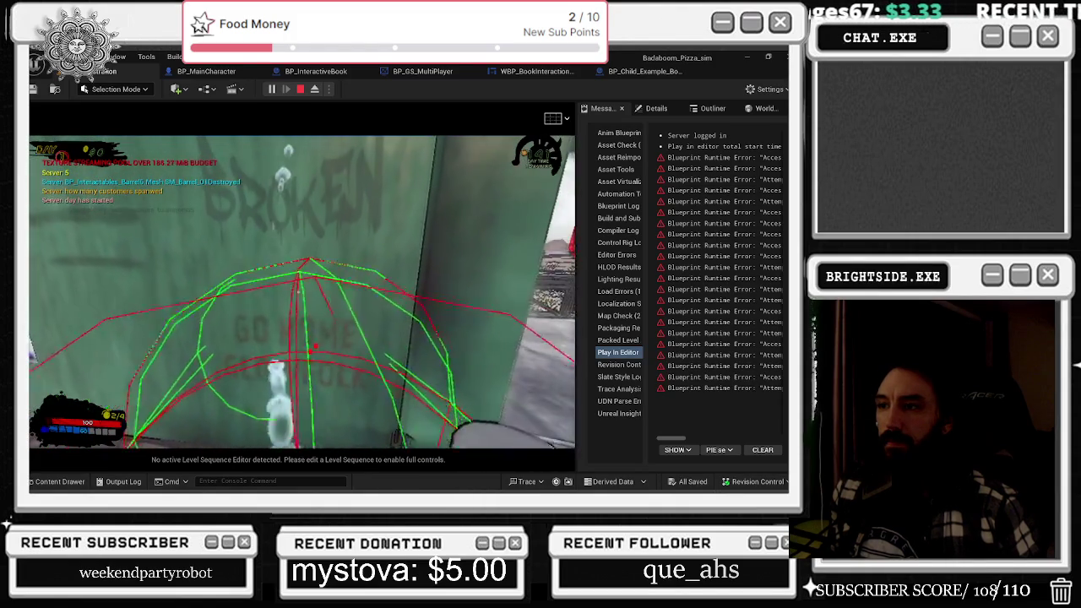
{"action": "left_click", "coordinate": [280, 327]}
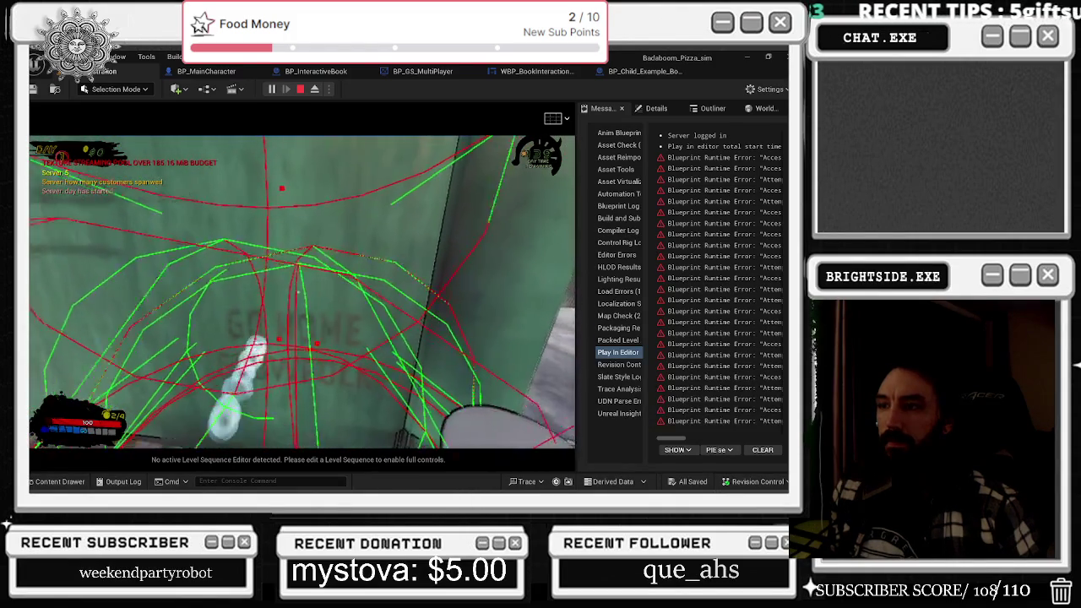
{"action": "left_click", "coordinate": [297, 292]}
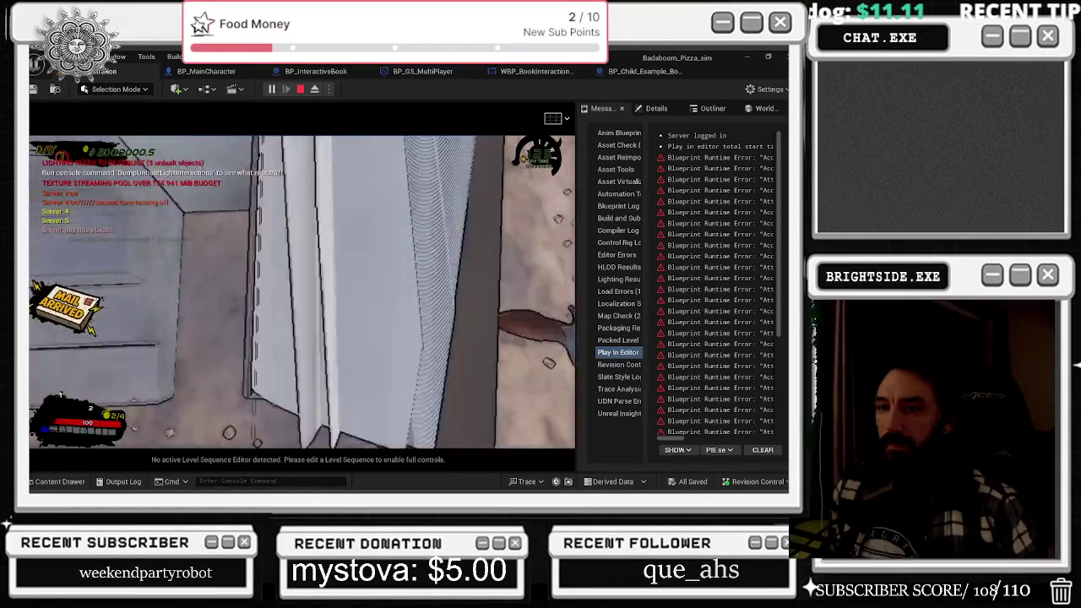
- Order the BOOMBOX from the in-game catalog
{"action": "key", "text": "e"}
{"action": "key", "text": "t"}
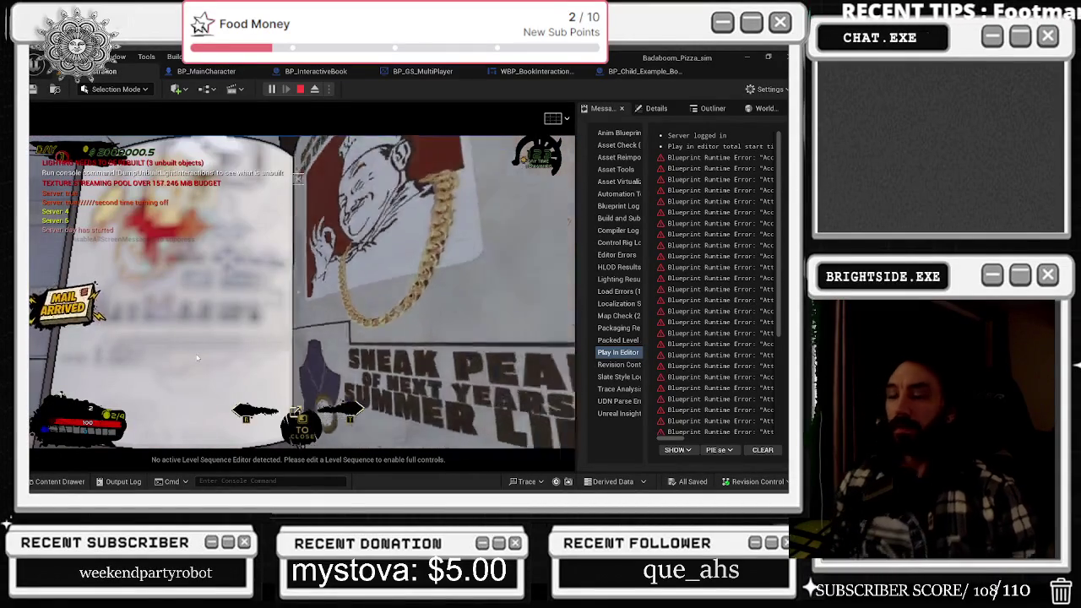
{"action": "key", "text": "e"}
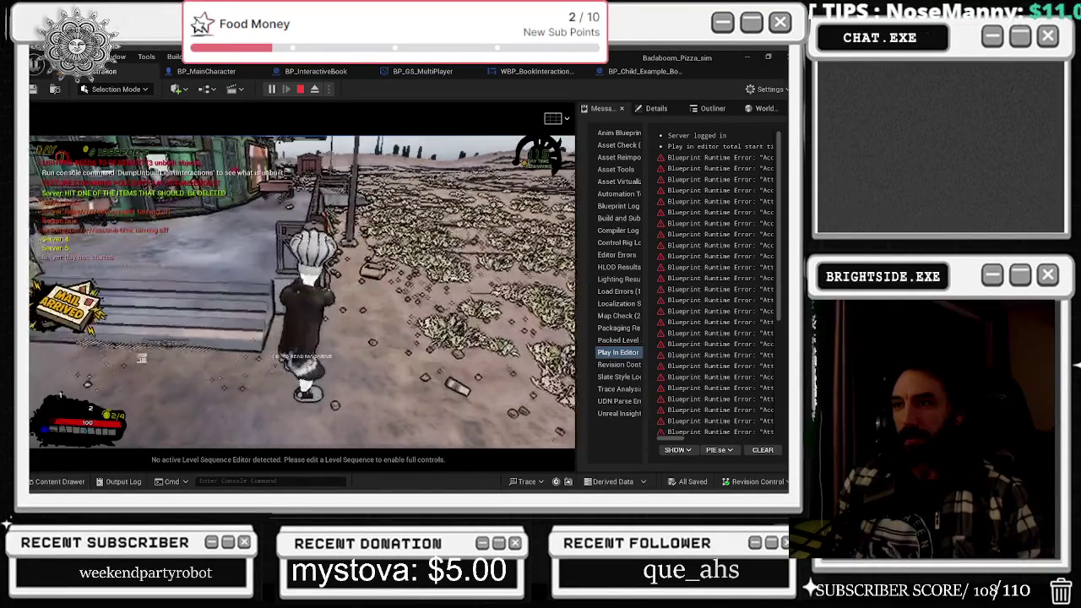
{"action": "key", "text": "e"}
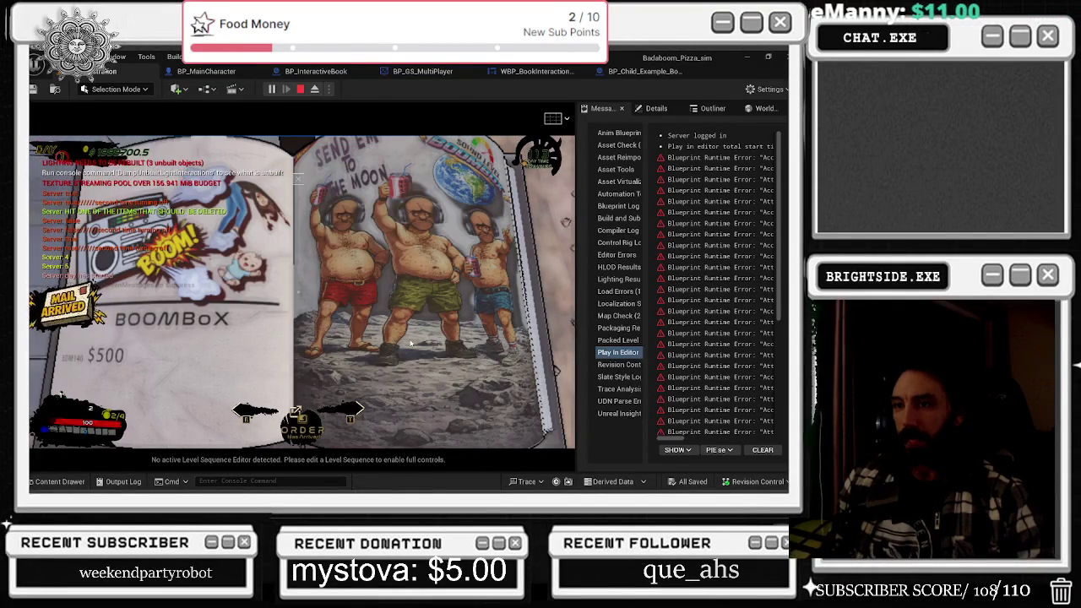
{"action": "key", "text": "e"}
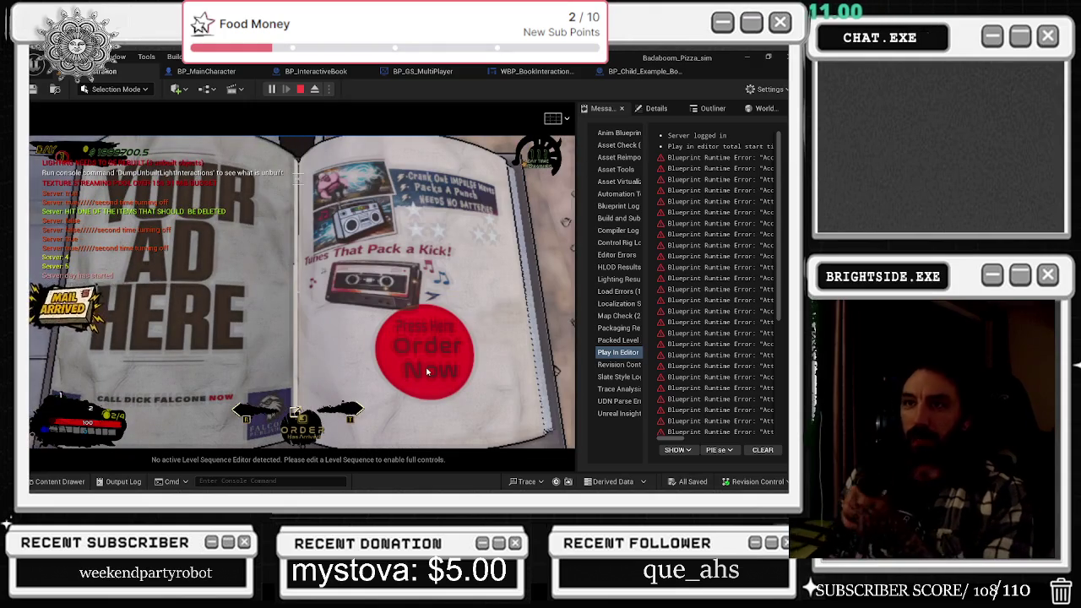
{"action": "left_click", "coordinate": [427, 372]}
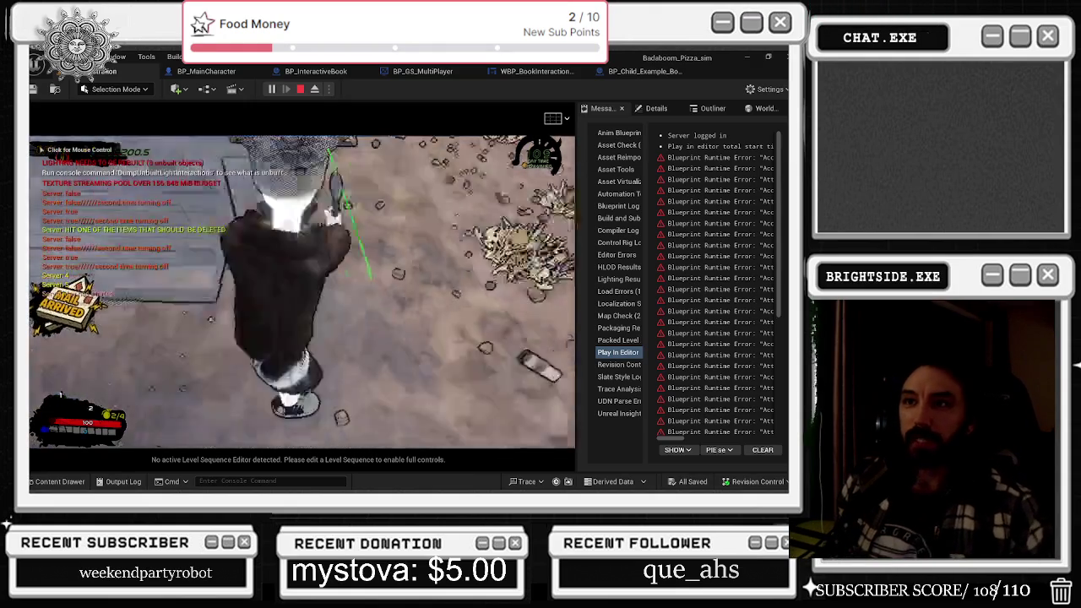
{"action": "left_click", "coordinate": [303, 292]}
- Pick up the boombox at the truck and place it on the ground
{"action": "key", "text": "w"}
{"action": "key", "text": "e"}
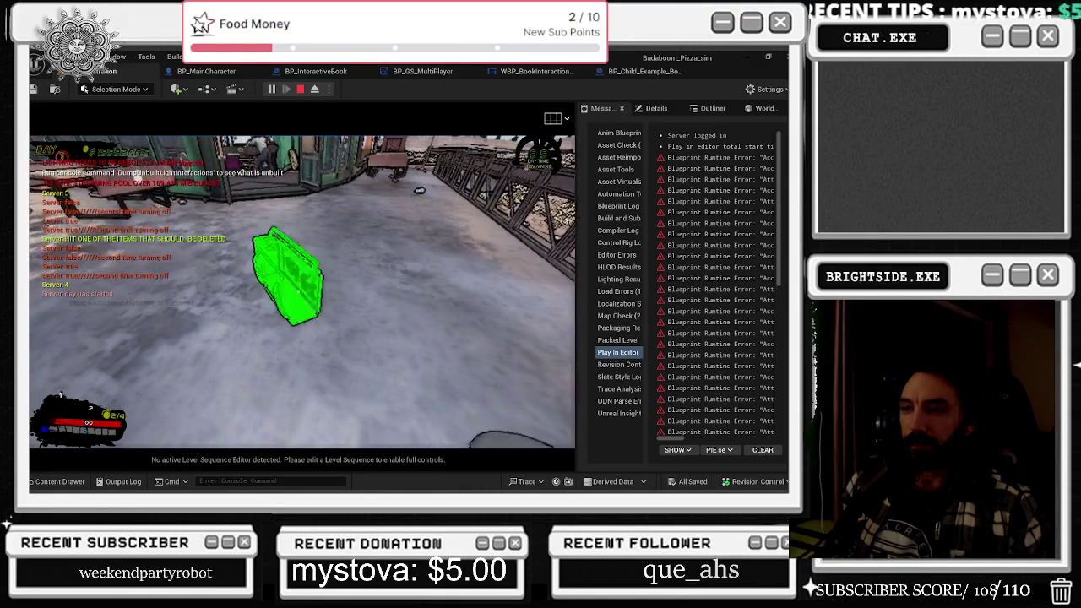
{"action": "left_click", "coordinate": [303, 292]}
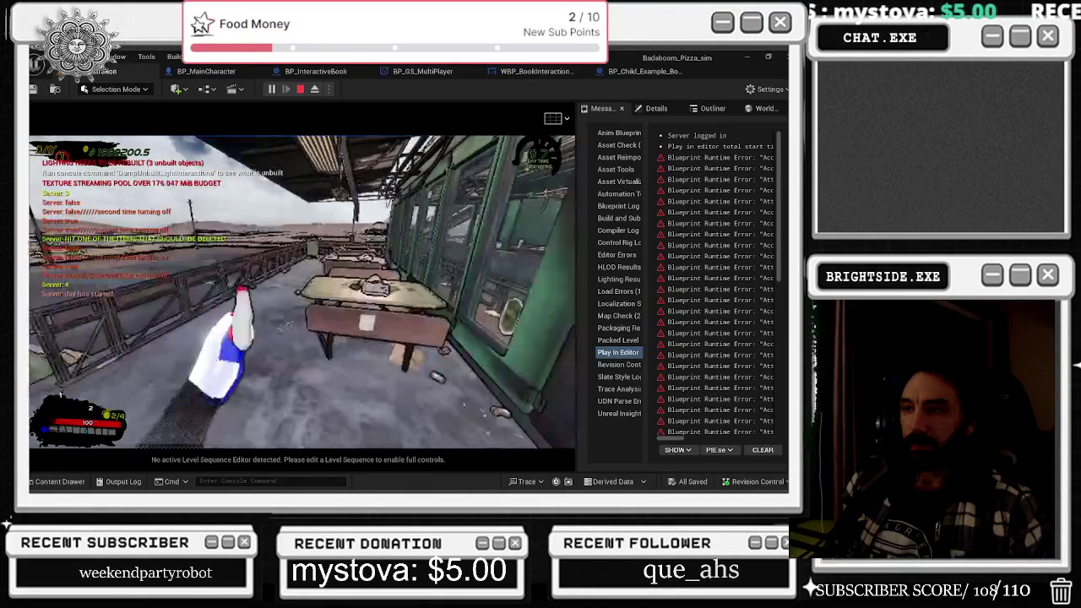
- Walk the chef around the deck, move a crate, and explore the building and patio
{"action": "key", "text": "w"}
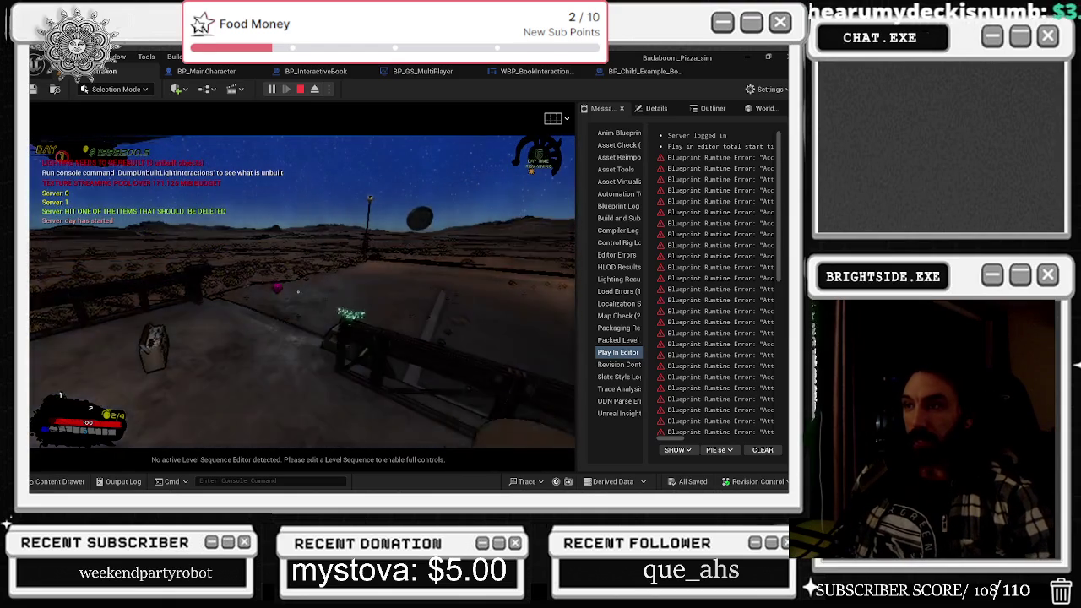
{"action": "key", "text": "w"}
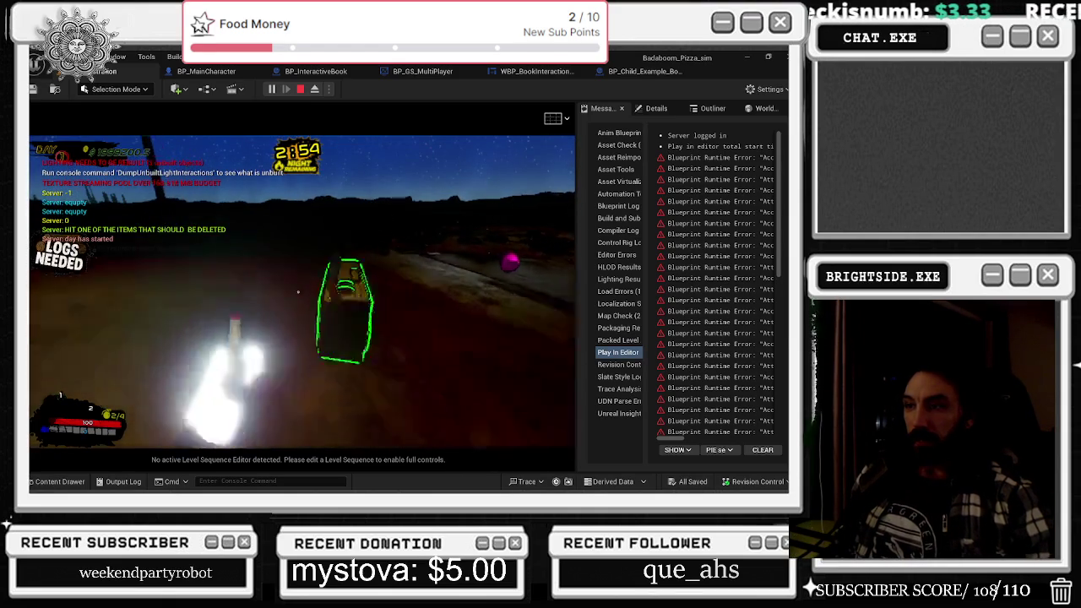
{"action": "key", "text": "e"}
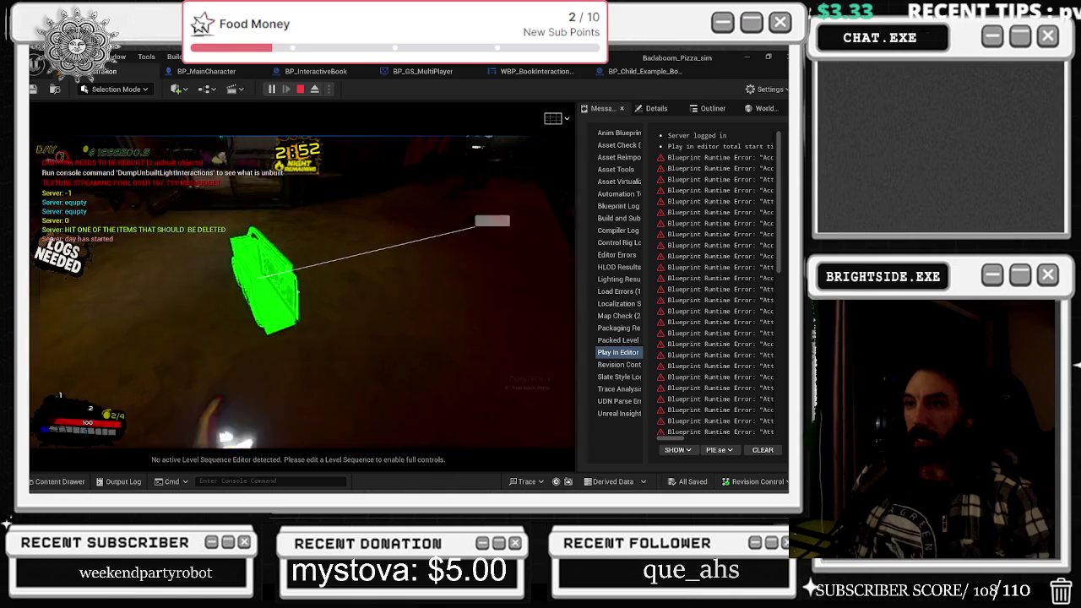
{"action": "key", "text": "w"}
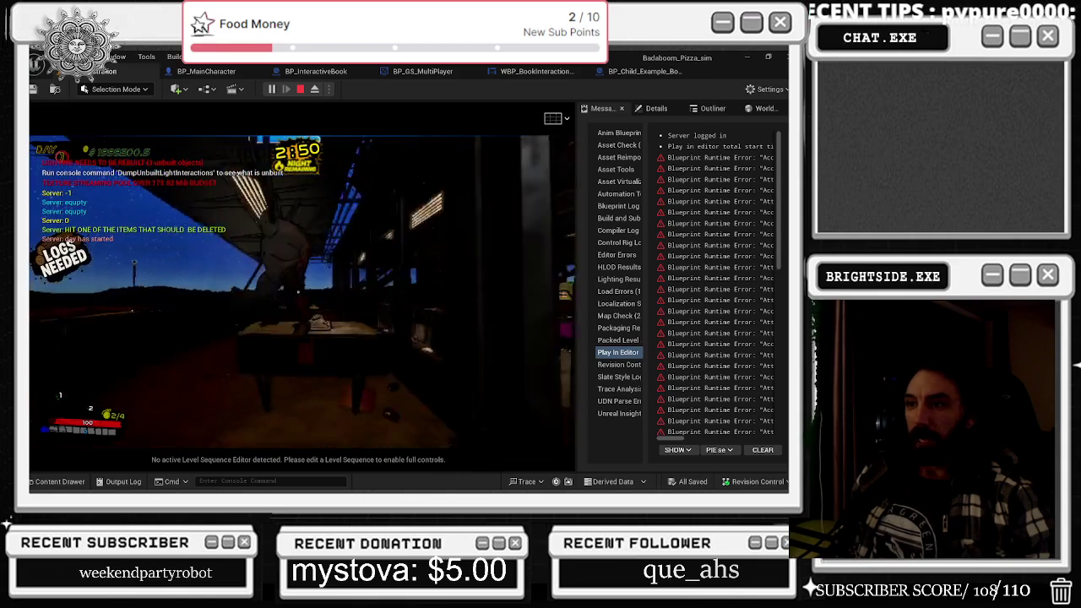
{"action": "key", "text": "w"}
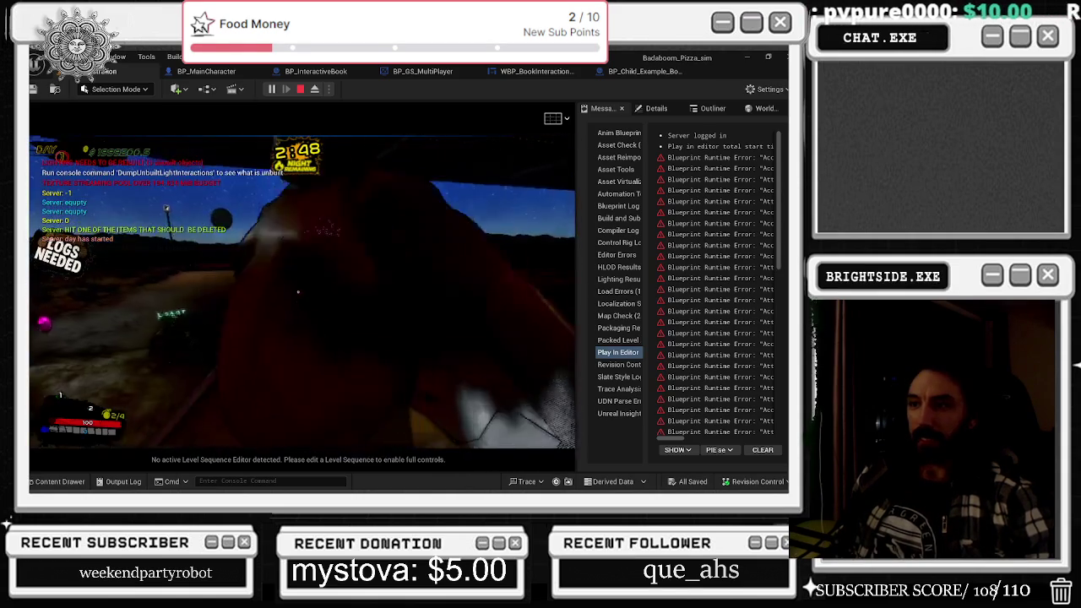
{"action": "key", "text": "w"}
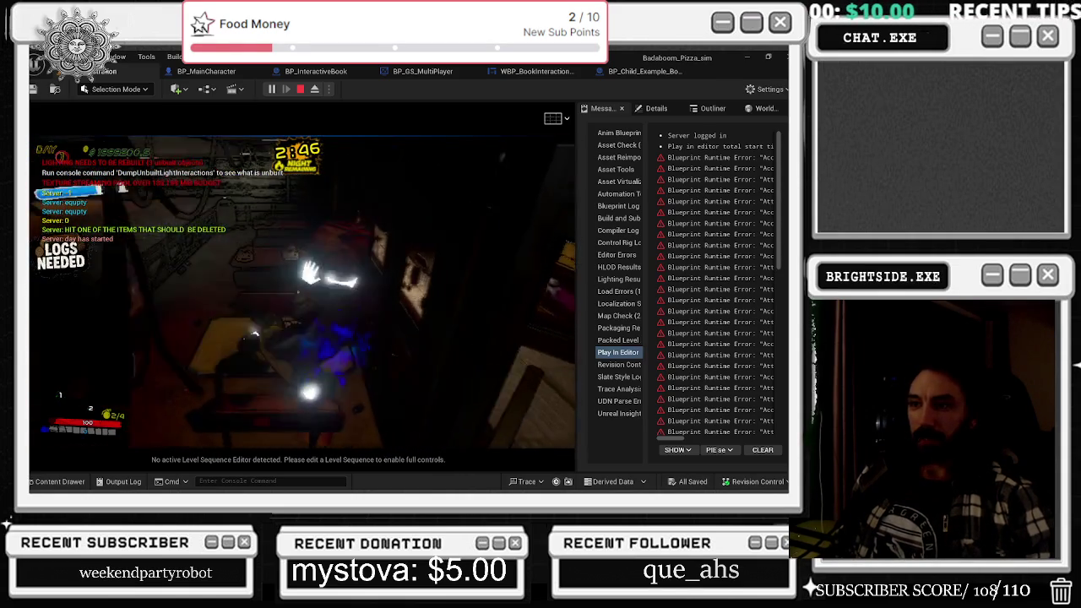
{"action": "key", "text": "w"}
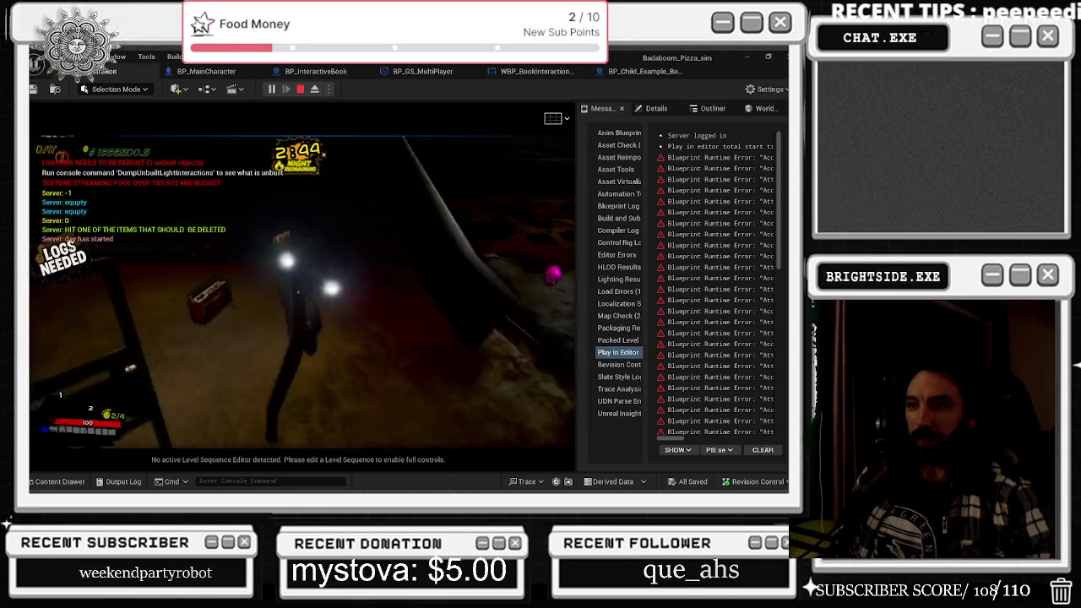
{"action": "key", "text": "w"}
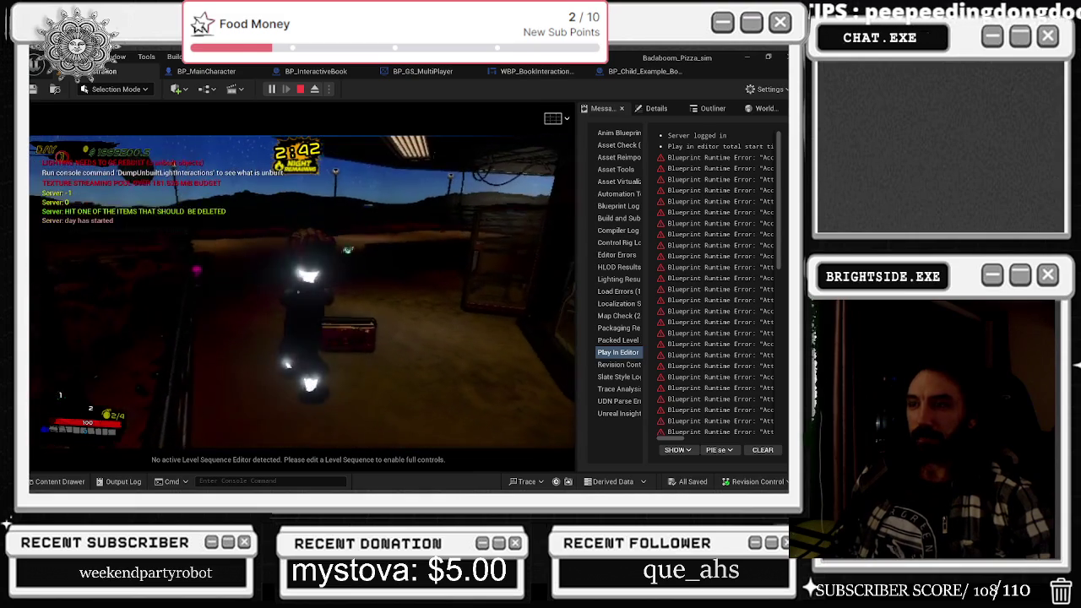
{"action": "key", "text": "w"}
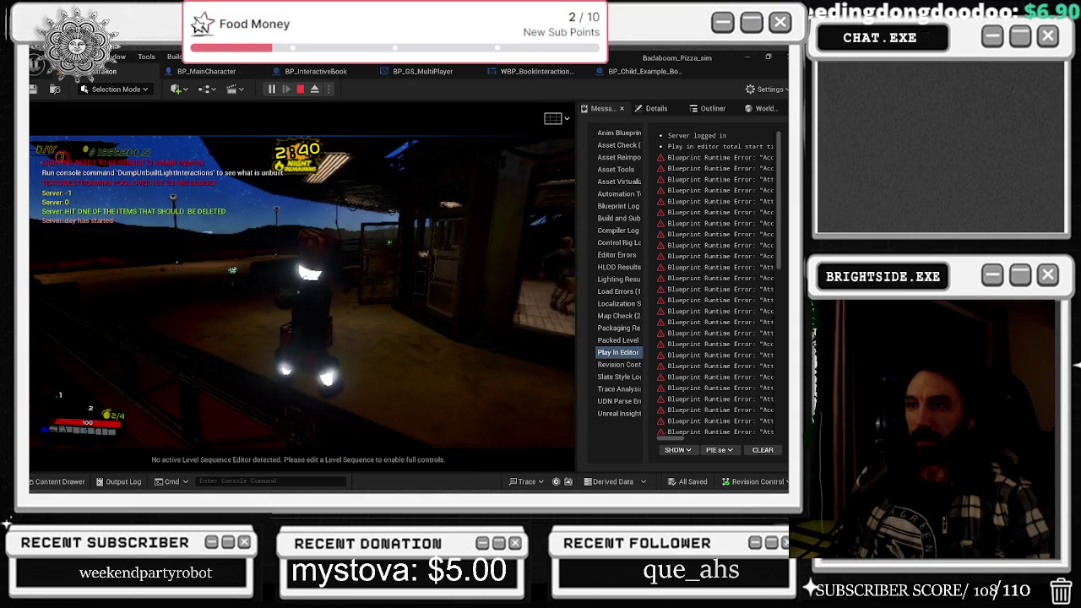
{"action": "key", "text": "w"}
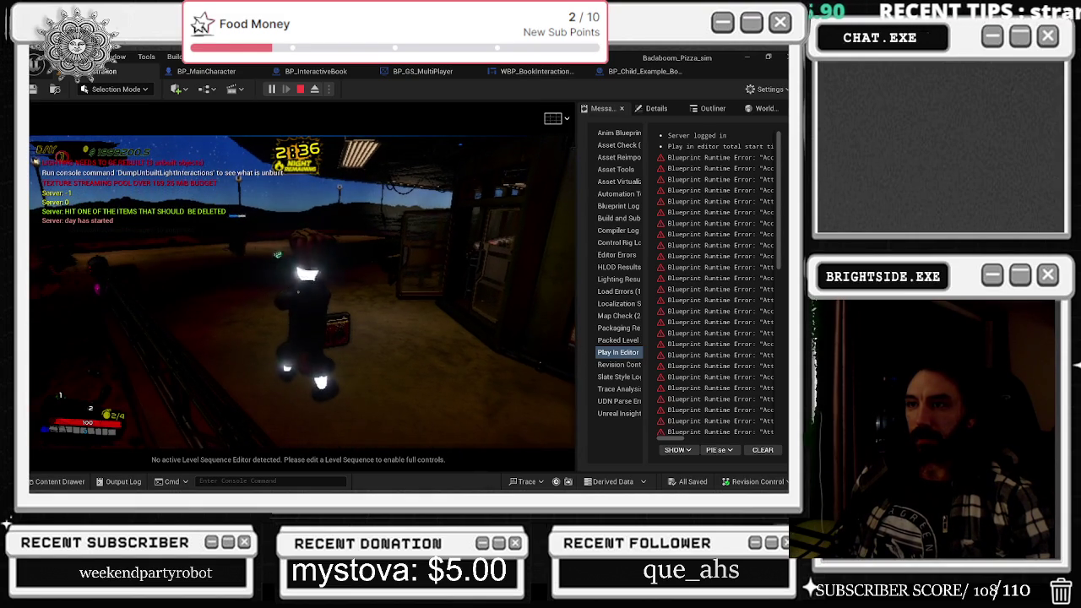
{"action": "key", "text": "w"}
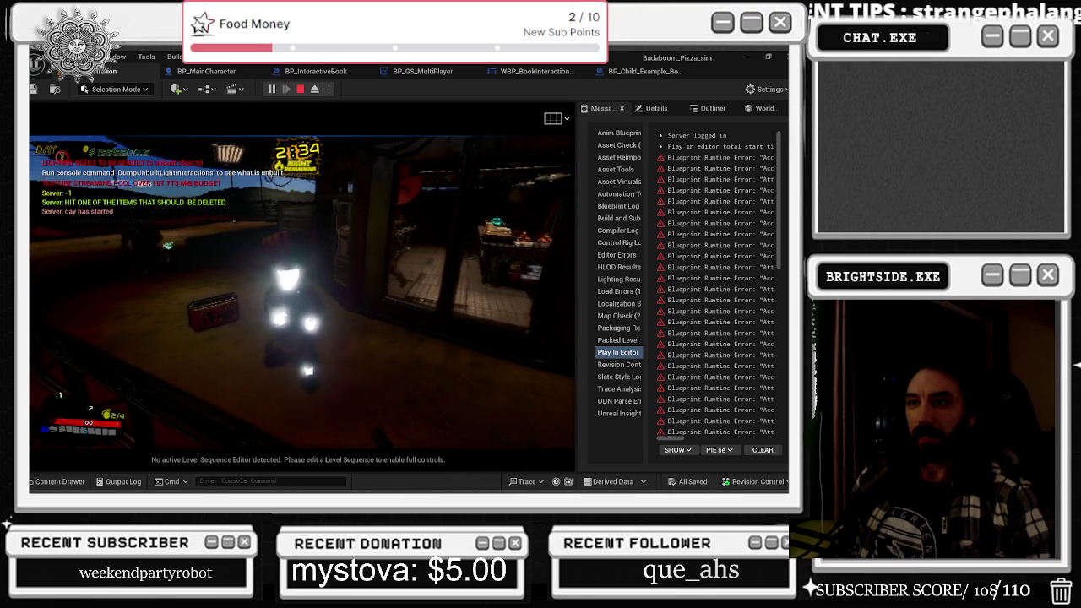
{"action": "key", "text": "w"}
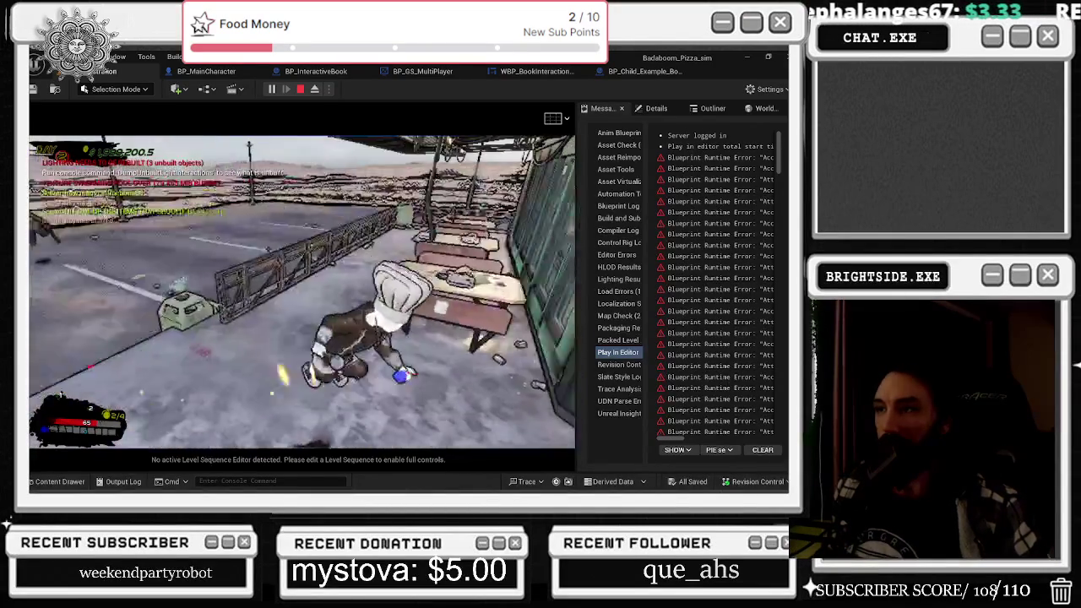
- Repair the shop's glass door, start a new day, then switch to another window
{"action": "key", "text": "e"}
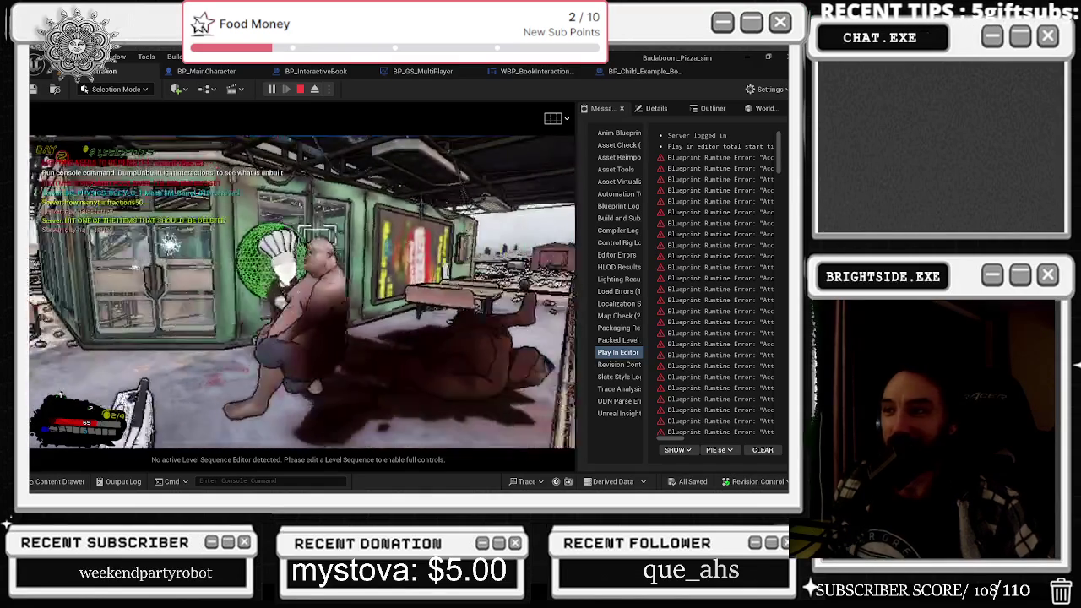
{"action": "key", "text": "e"}
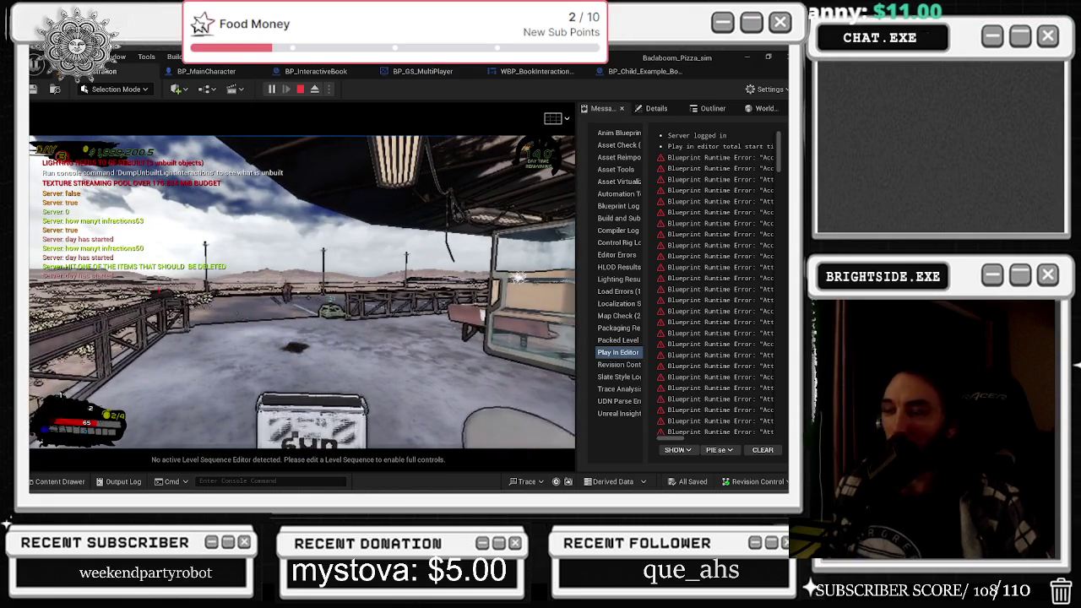
{"action": "key", "text": "alt+Tab"}
{"action": "left_click", "coordinate": [661, 77]}
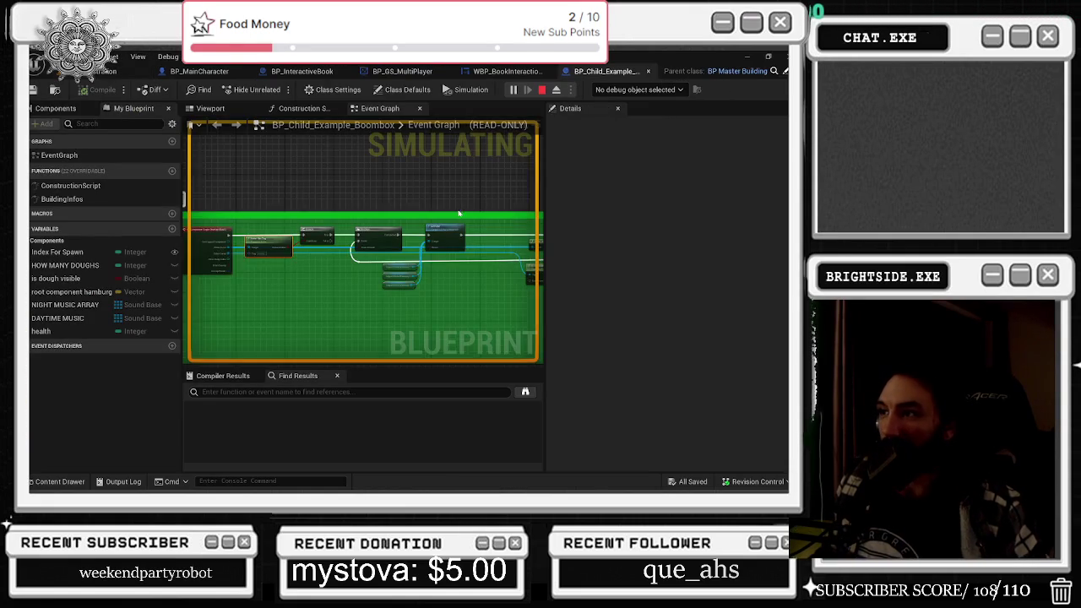
{"action": "scroll", "coordinate": [452, 230], "scroll_direction": "up", "scroll_amount": 2}
{"action": "scroll", "coordinate": [452, 230], "scroll_direction": "up", "scroll_amount": 3}
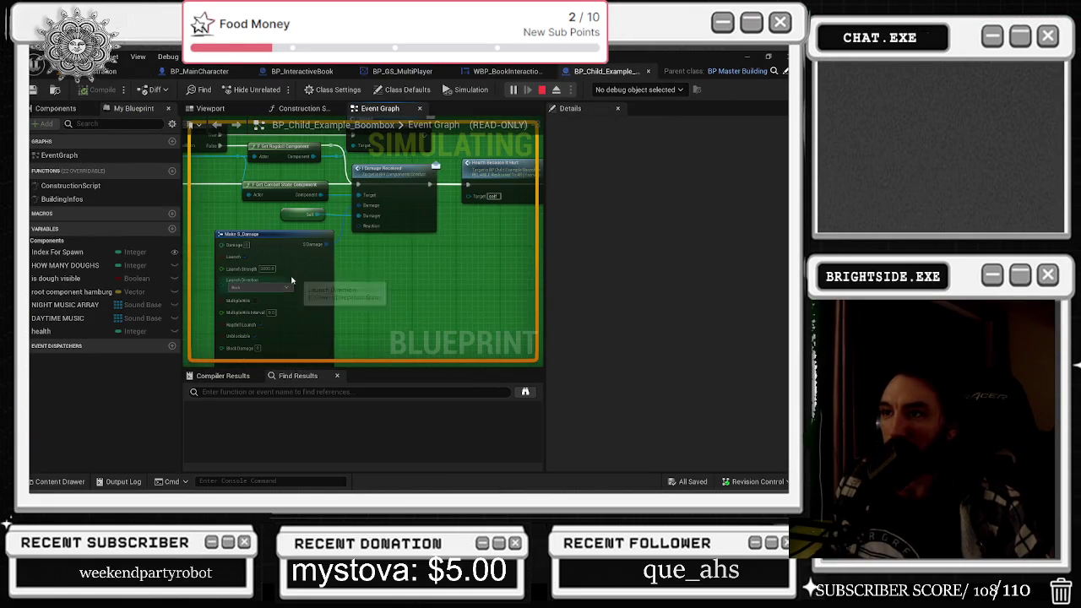
{"action": "scroll", "coordinate": [414, 204], "scroll_direction": "down", "scroll_amount": 3}
{"action": "scroll", "coordinate": [456, 228], "scroll_direction": "up", "scroll_amount": 3}
{"action": "key", "text": "alt+Tab"}
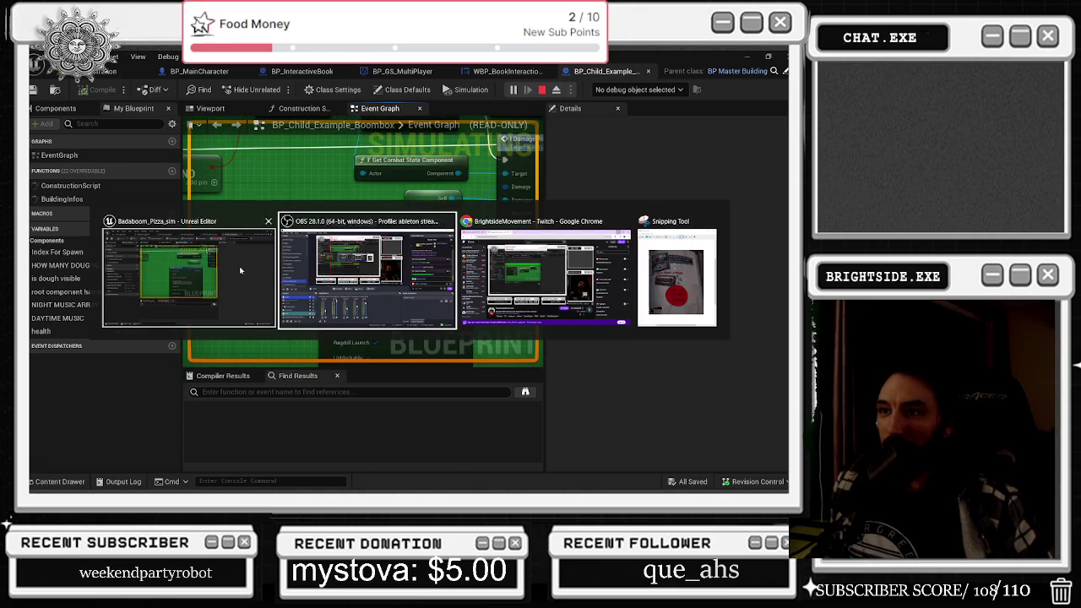
{"action": "key", "text": "alt+Tab"}
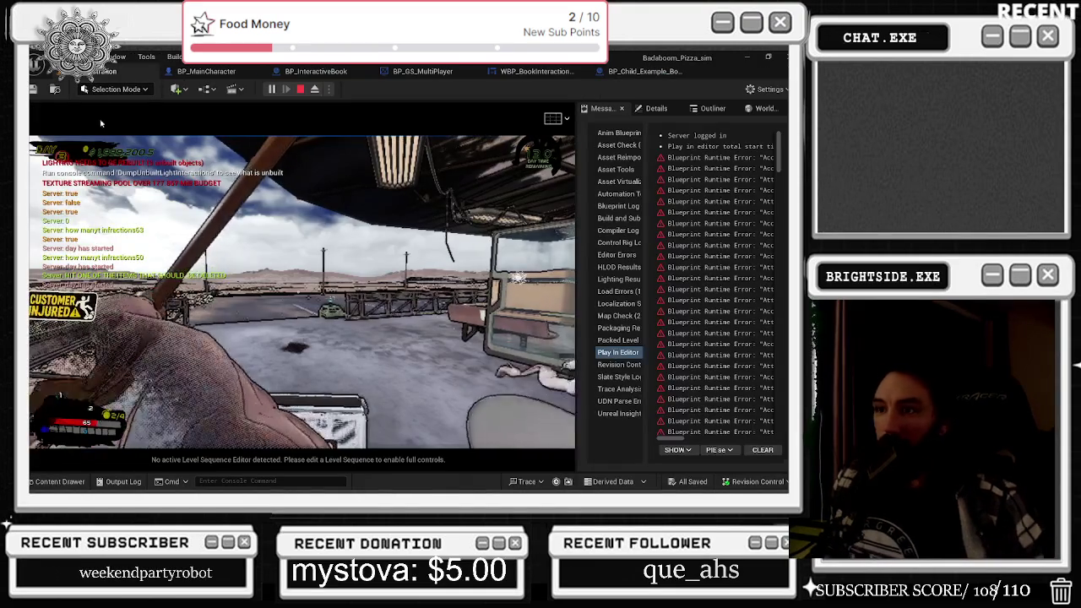
- Walk the chef from the shelter to the shop door in third-person view, then stop the play-test
{"action": "key", "text": "w"}
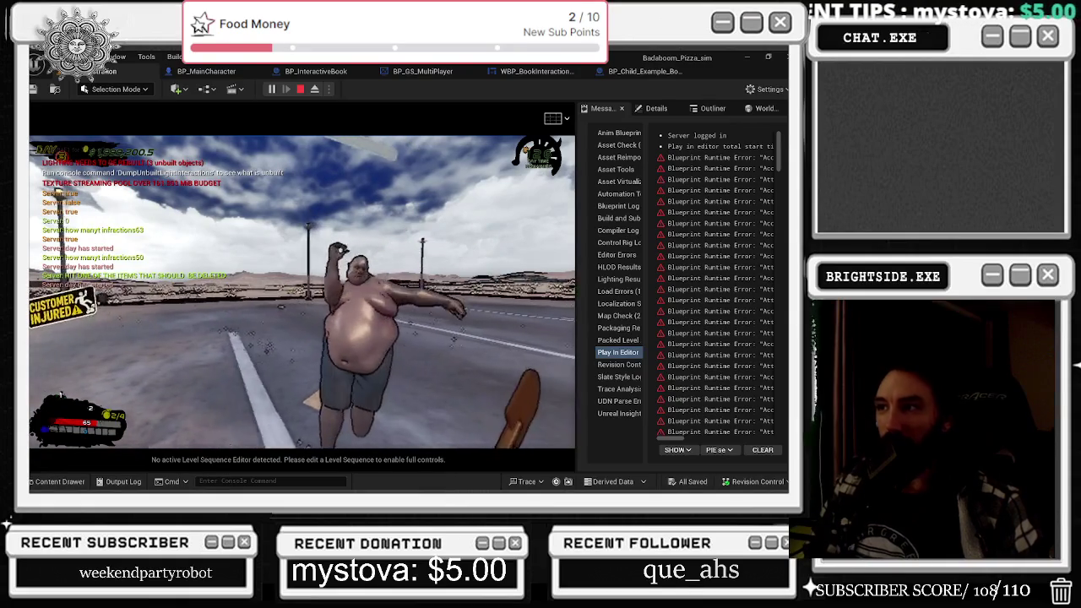
{"action": "key", "text": "s"}
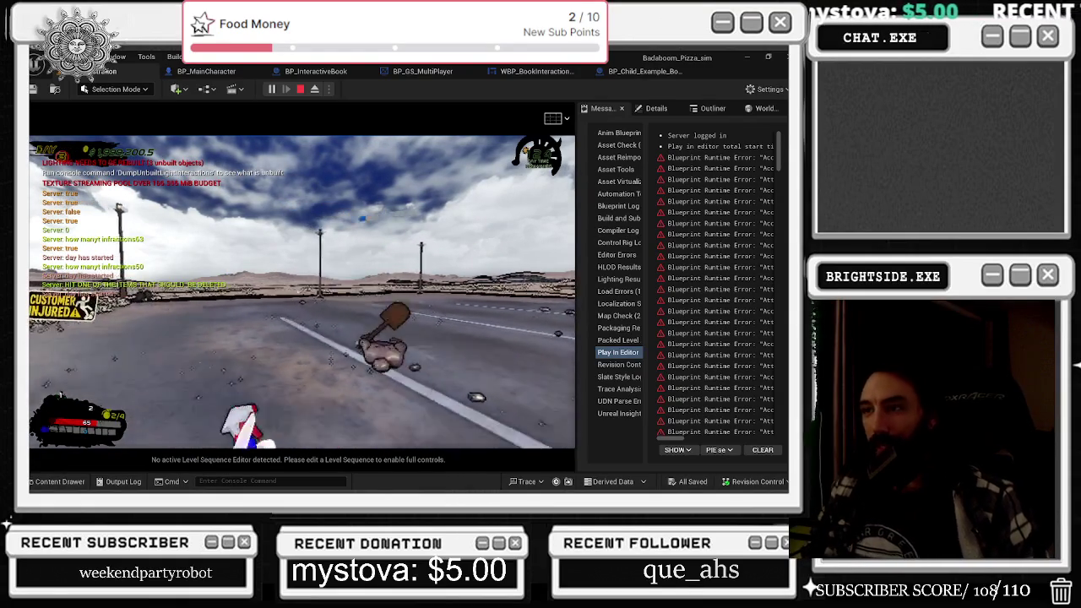
{"action": "key", "text": "s"}
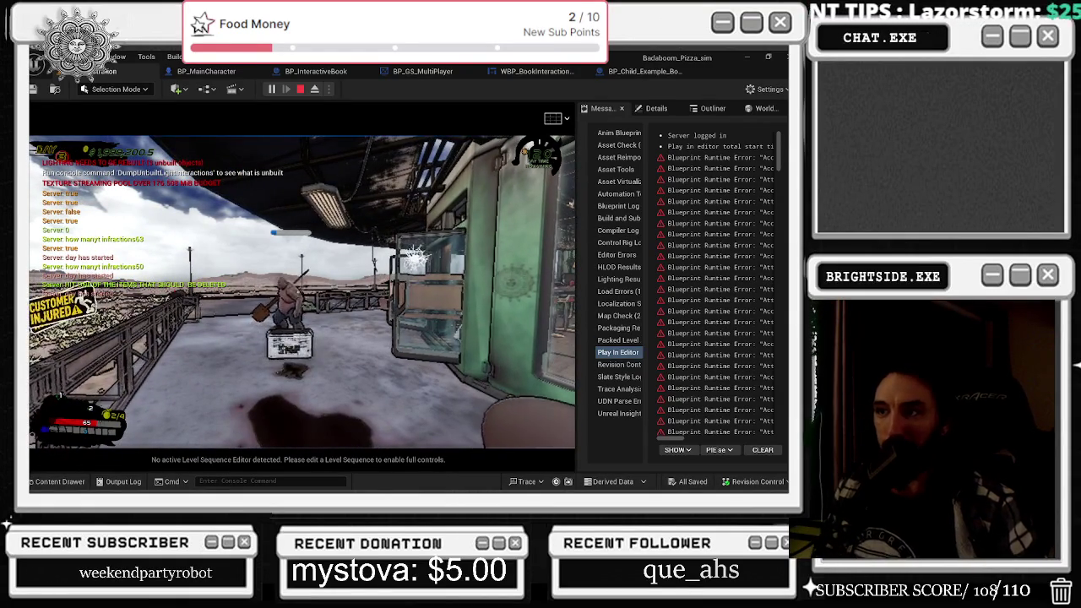
{"action": "key", "text": "v"}
{"action": "key", "text": "w"}
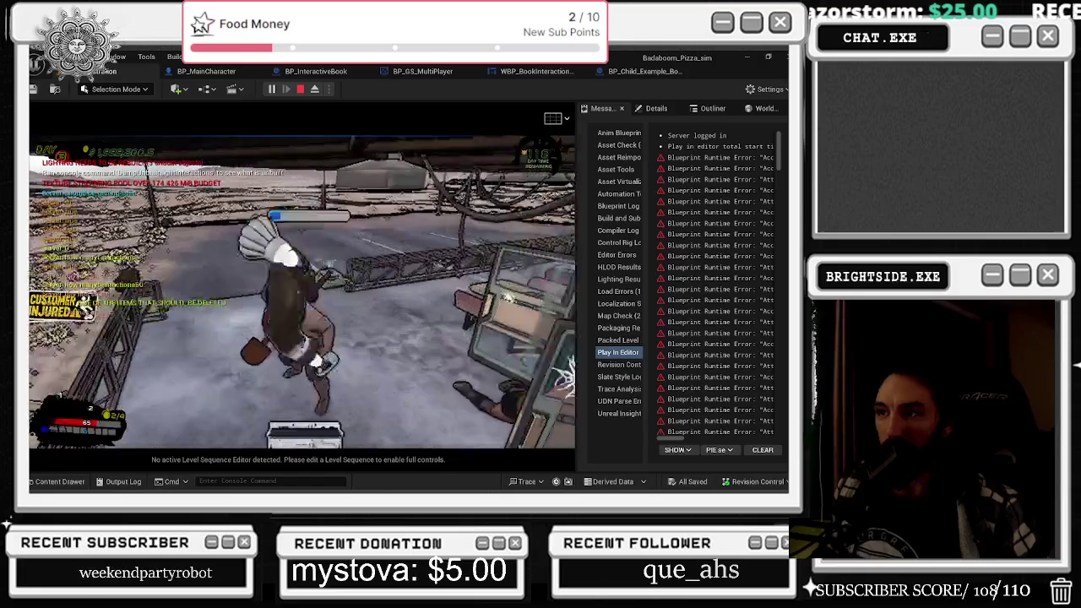
{"action": "key", "text": "w"}
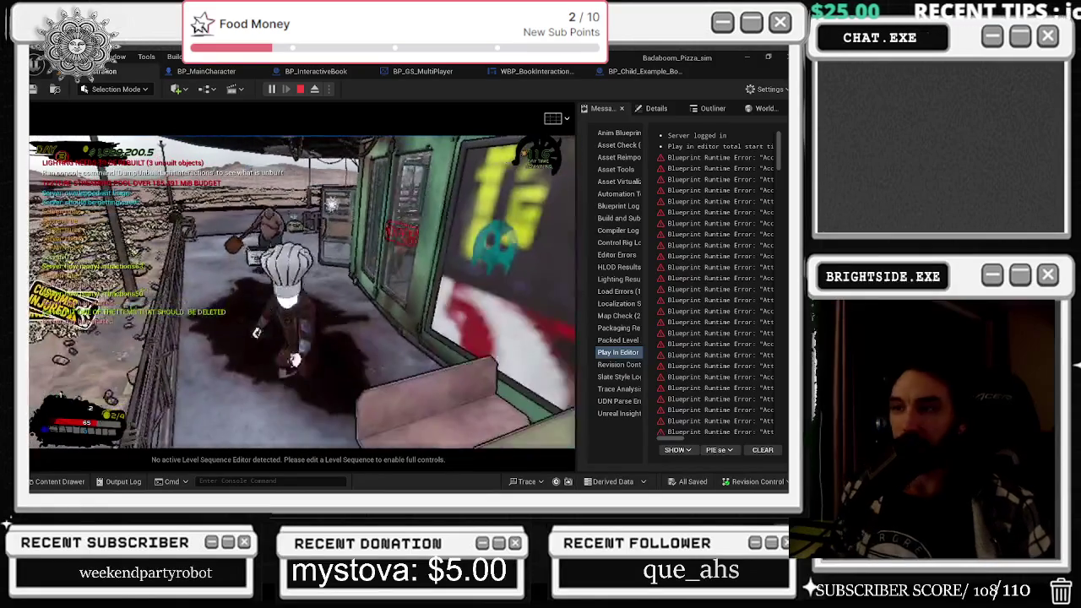
{"action": "key", "text": "w"}
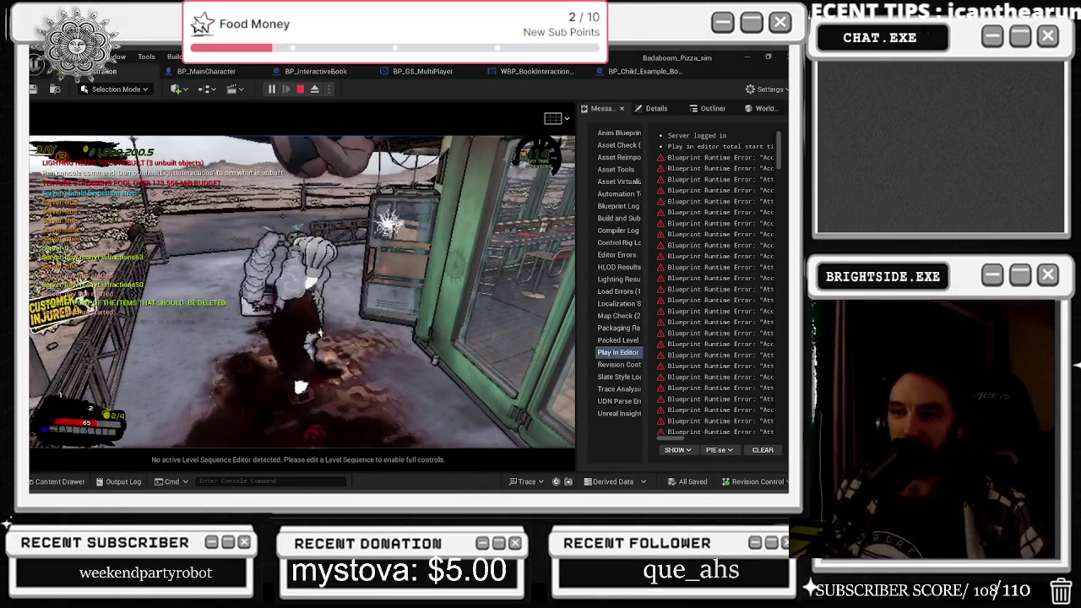
{"action": "key", "text": "Escape"}
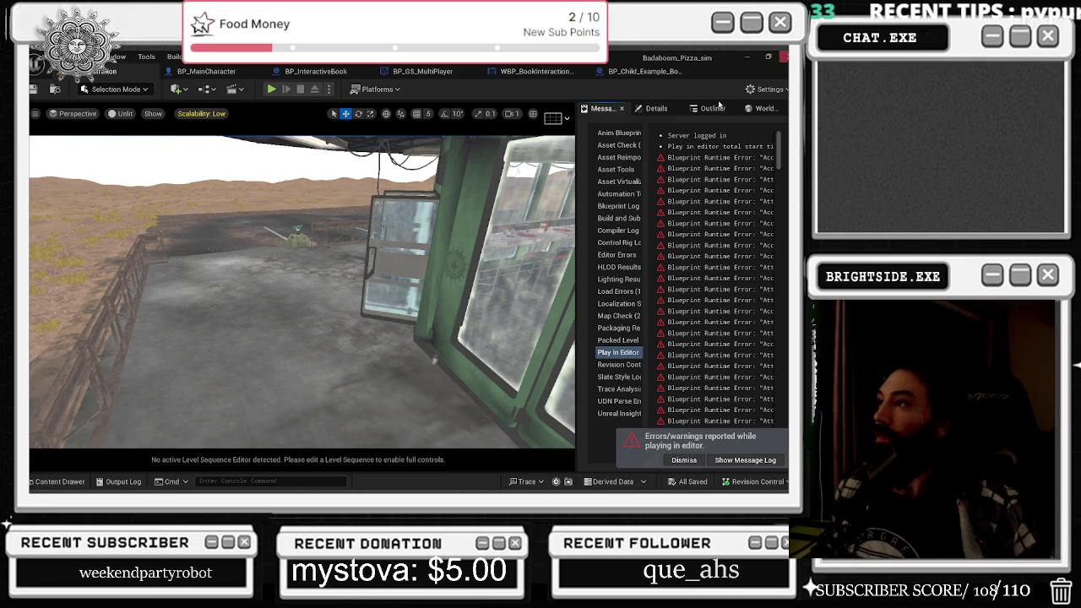
- Revert the boombox Make S_Damage node to 10 damage and Save All from the level editor
{"action": "left_click", "coordinate": [644, 71]}
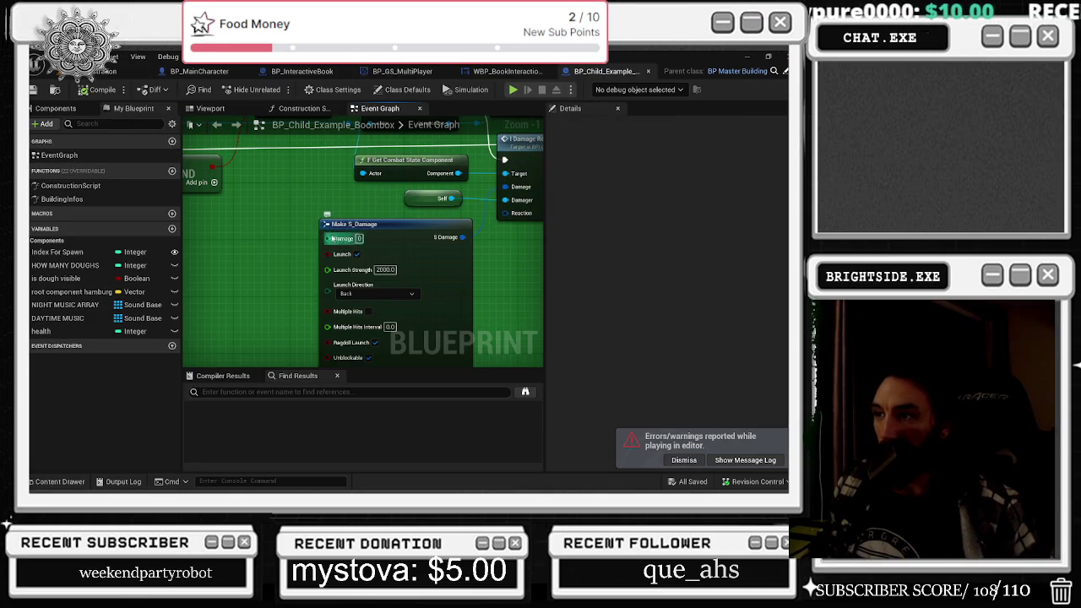
{"action": "mouse_move", "coordinate": [414, 249]}
{"action": "left_mouse_down"}
{"action": "mouse_move", "coordinate": [434, 210]}
{"action": "mouse_move", "coordinate": [421, 201]}
{"action": "left_mouse_up"}
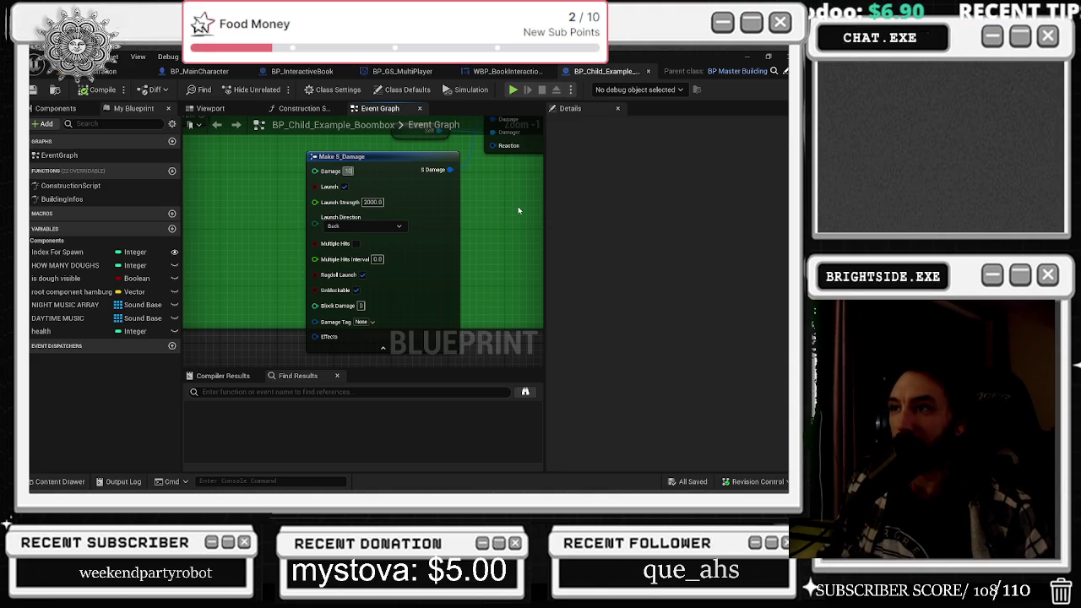
{"action": "key", "text": "ctrl+z"}
{"action": "key", "text": "ctrl+z"}
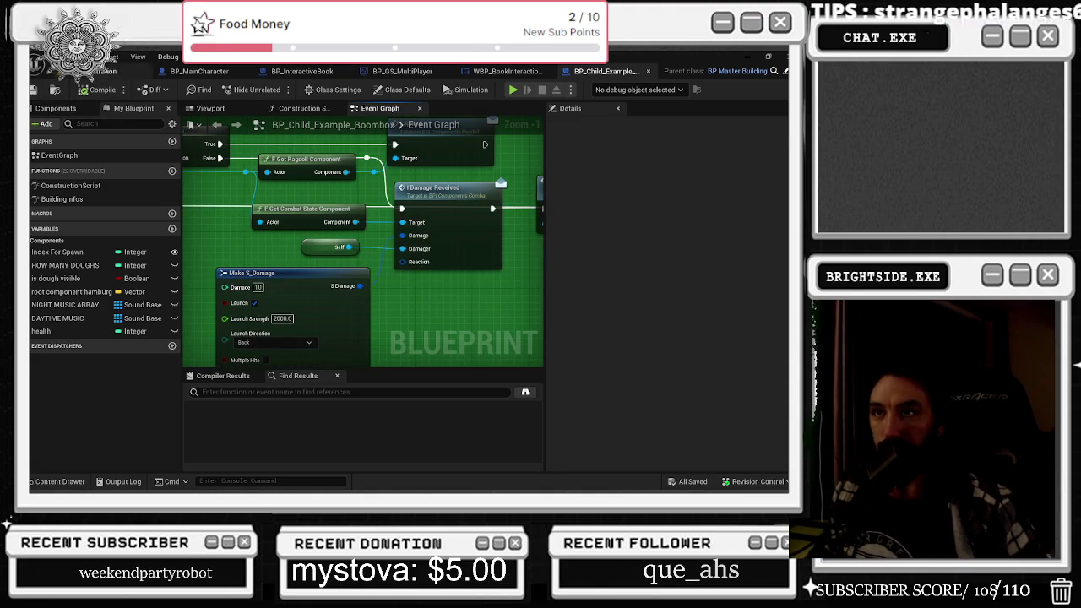
{"action": "left_click", "coordinate": [110, 71]}
{"action": "key", "text": "ctrl+shift+s"}
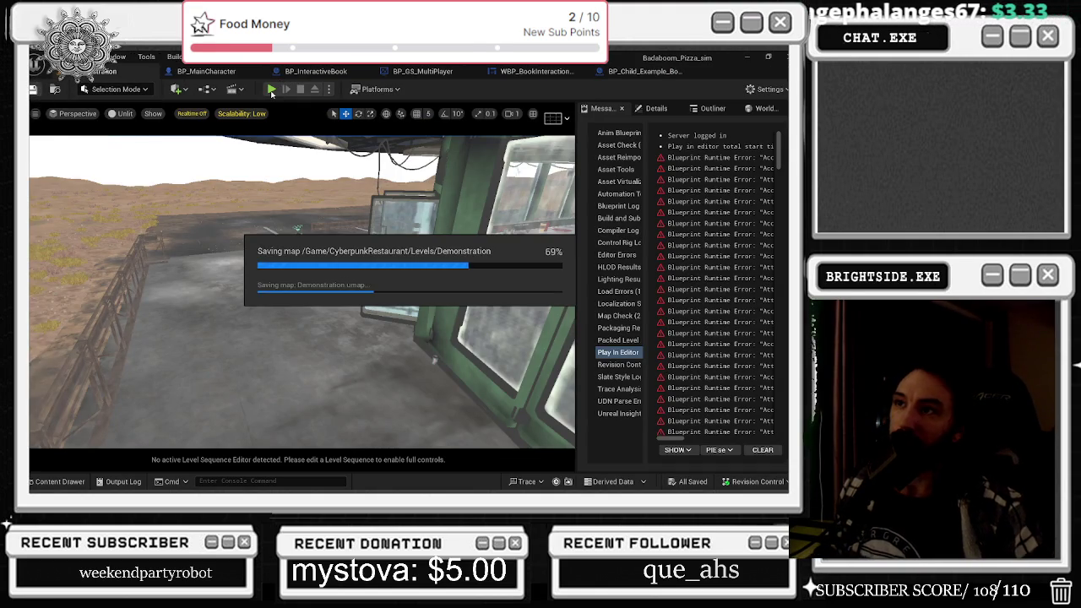
- Start a play-test and briefly open and close the mail booklet
{"action": "left_click", "coordinate": [271, 90]}
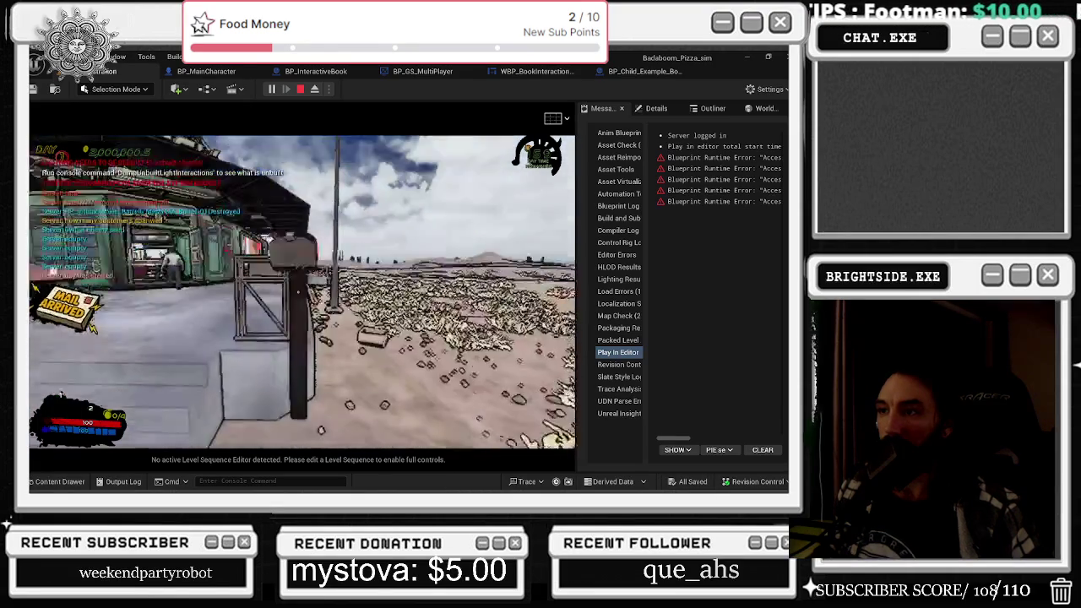
{"action": "key", "text": "e"}
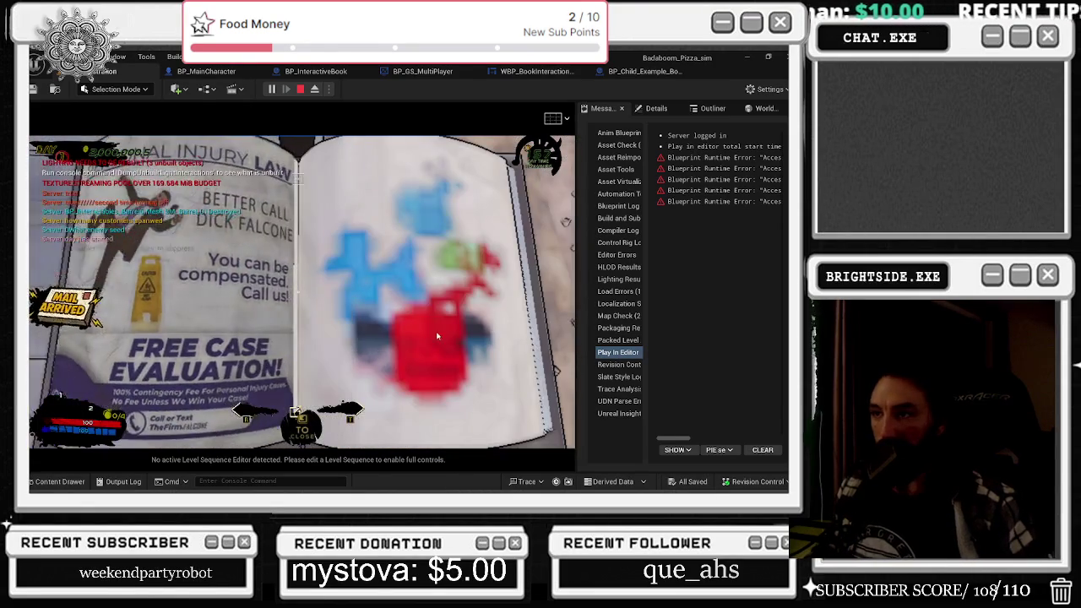
{"action": "key", "text": "e"}
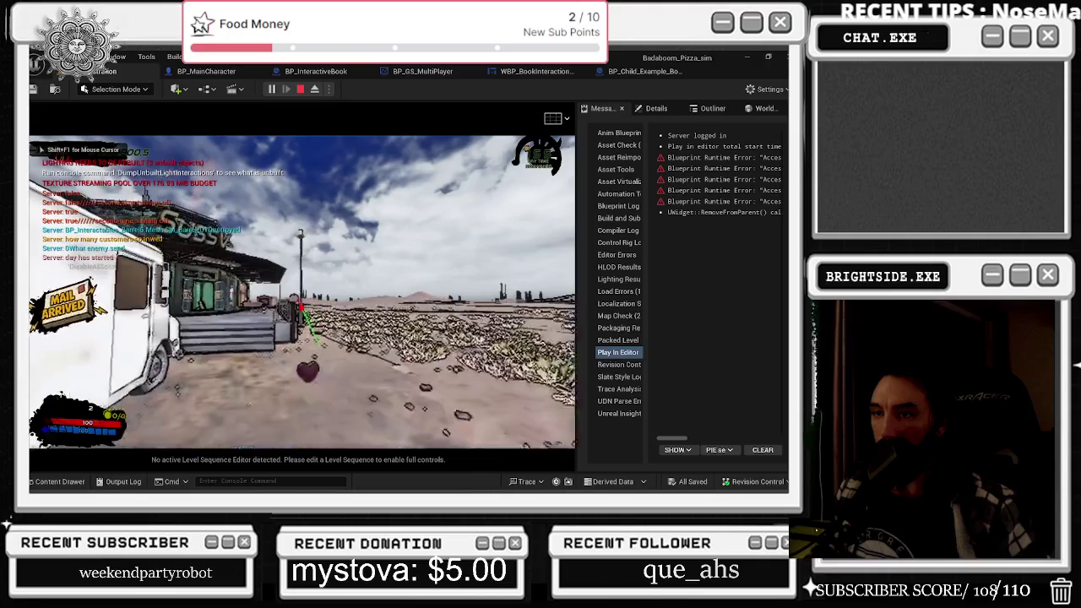
{"action": "key", "text": "alt+Tab"}
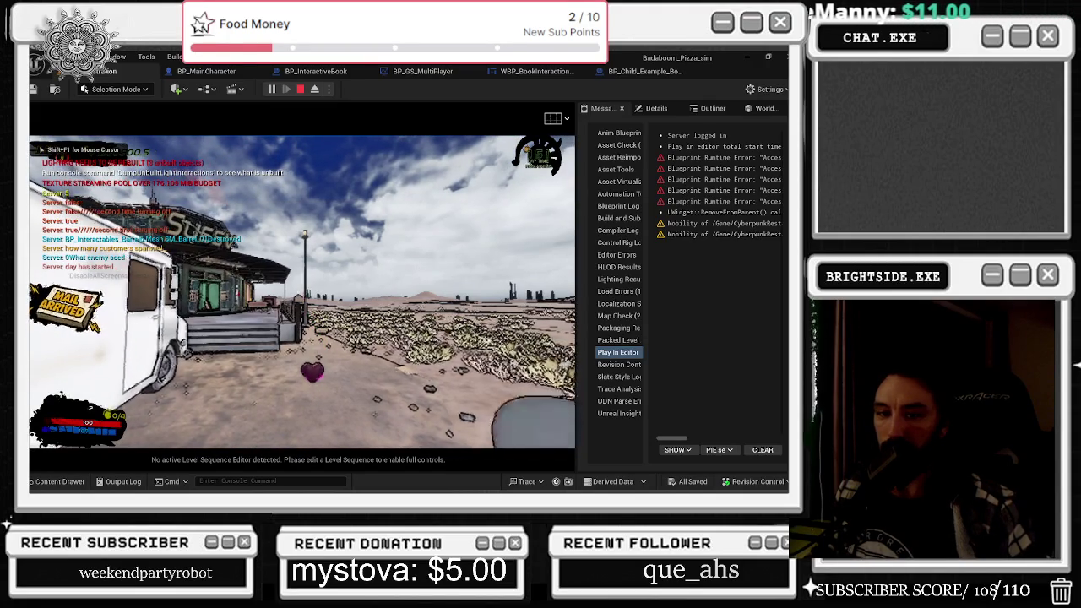
- Walk the chef to the mailbox and check the mail-order catalog, then close it
{"action": "key", "text": "w"}
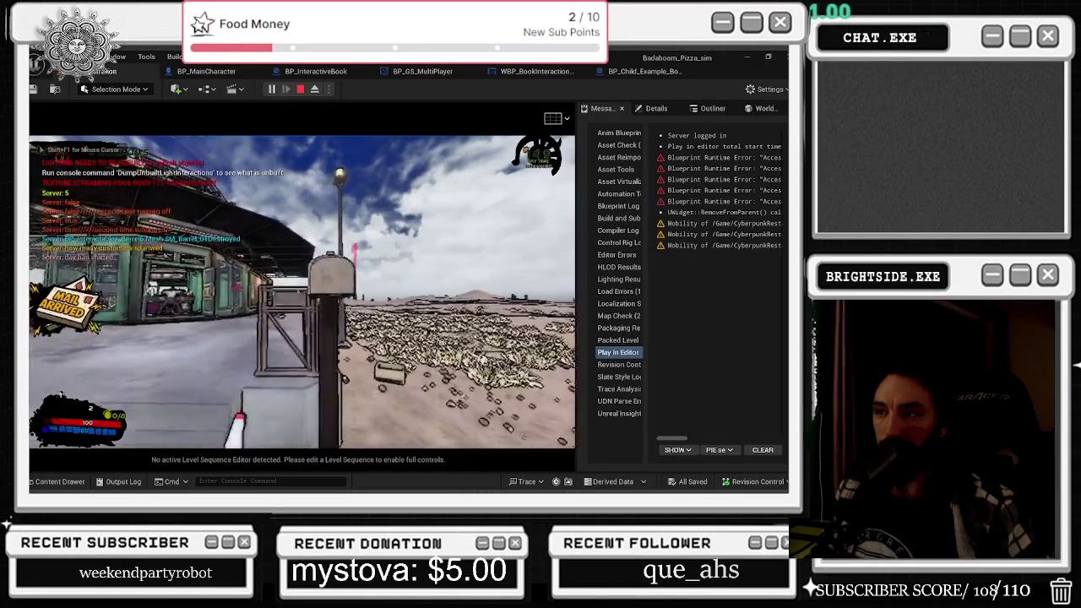
{"action": "key", "text": "e"}
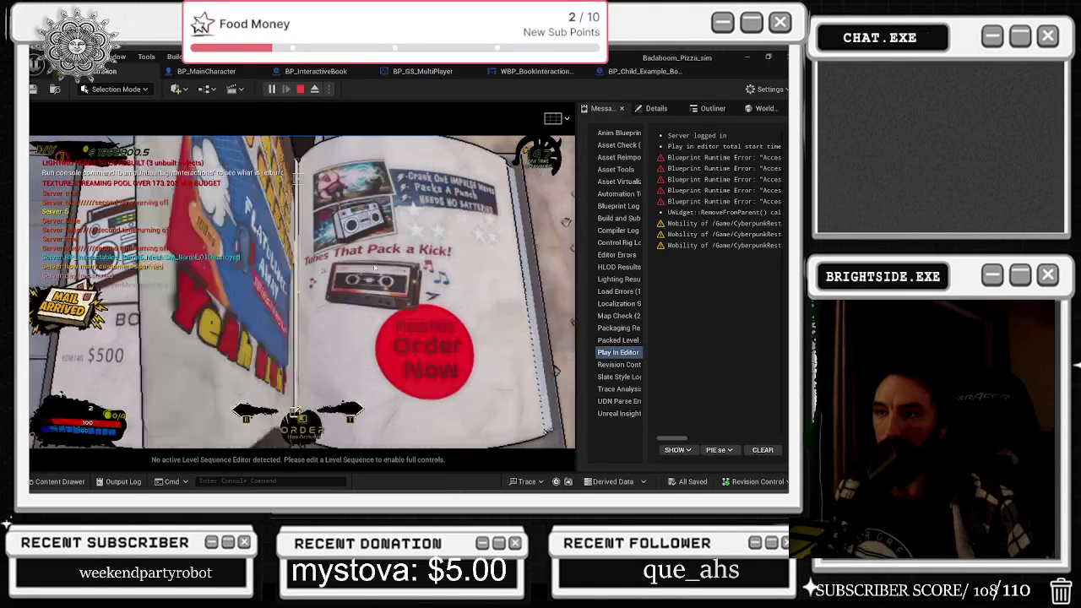
{"action": "left_click", "coordinate": [416, 327]}
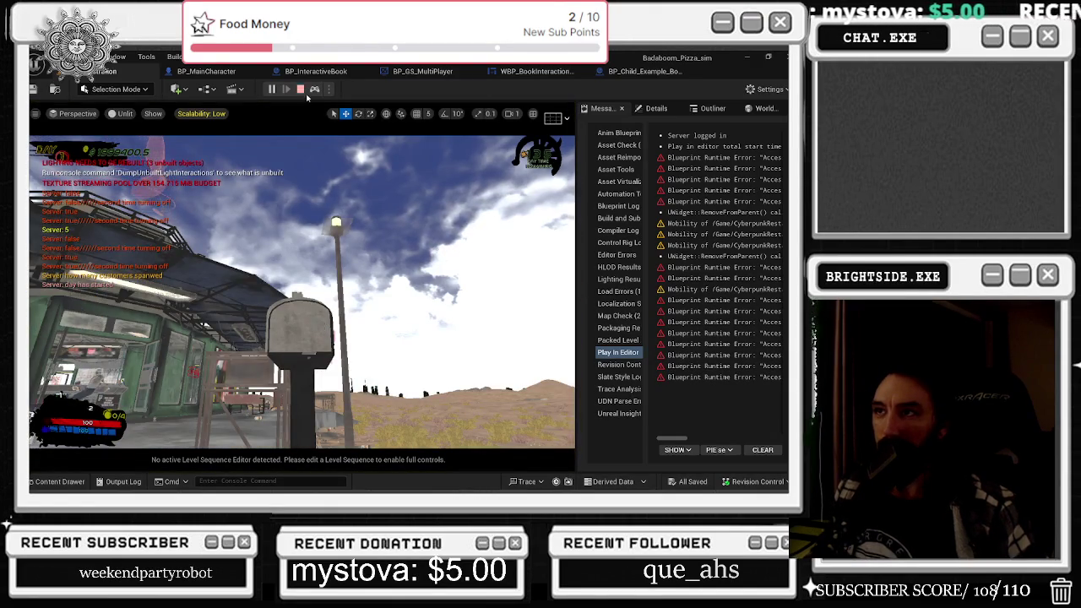
{"action": "left_click", "coordinate": [313, 89]}
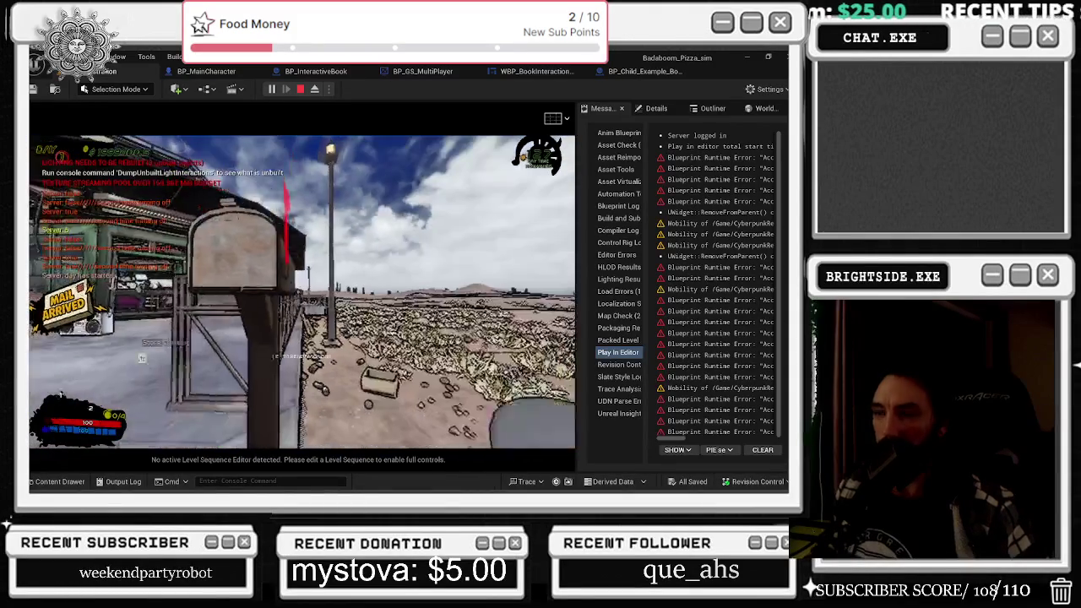
{"action": "key", "text": "e"}
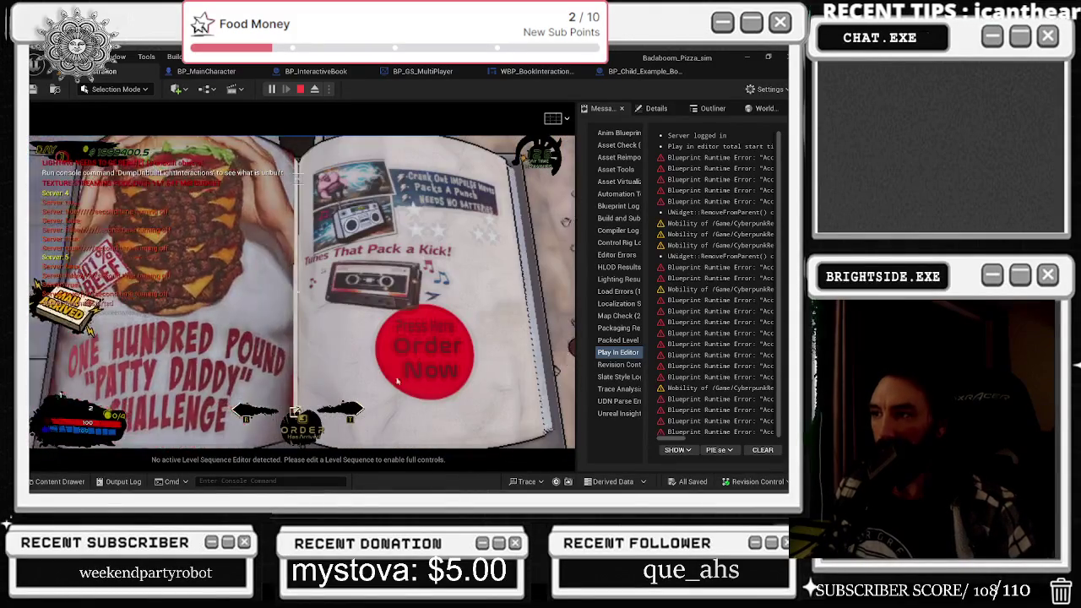
{"action": "left_click", "coordinate": [397, 382]}
- Walk toward the SUSSV building and order a BOOMBOX from the catalog, then head up the stairs
{"action": "key", "text": "w"}
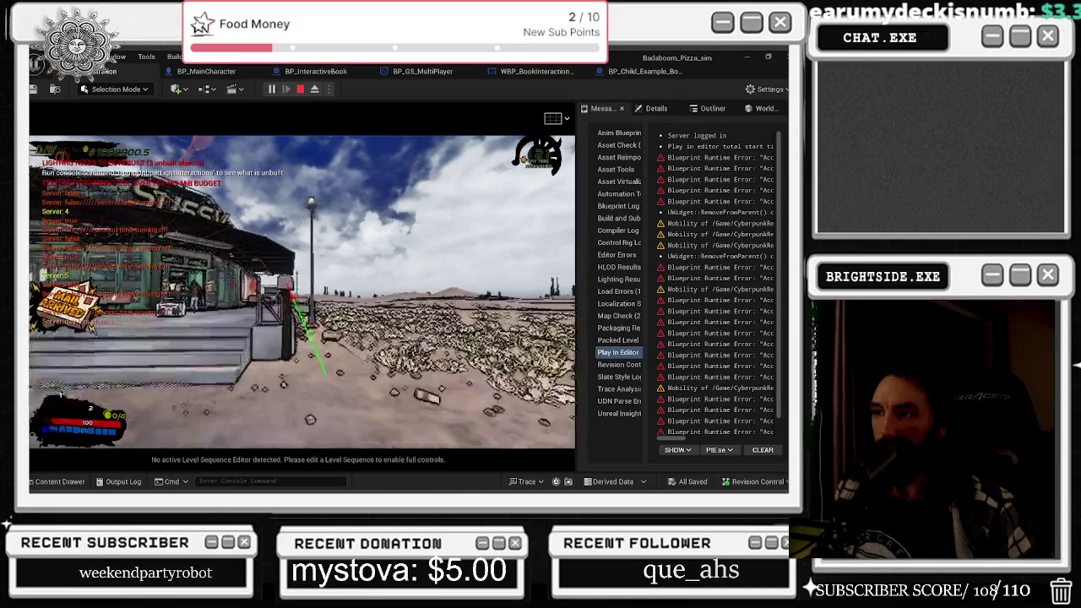
{"action": "key", "text": "e"}
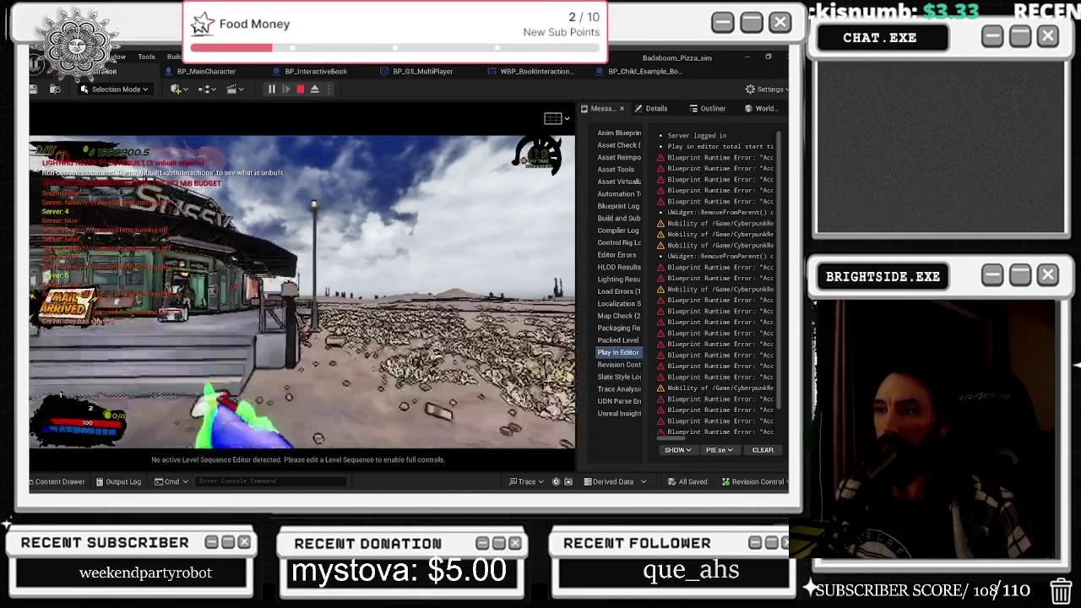
{"action": "key", "text": "w"}
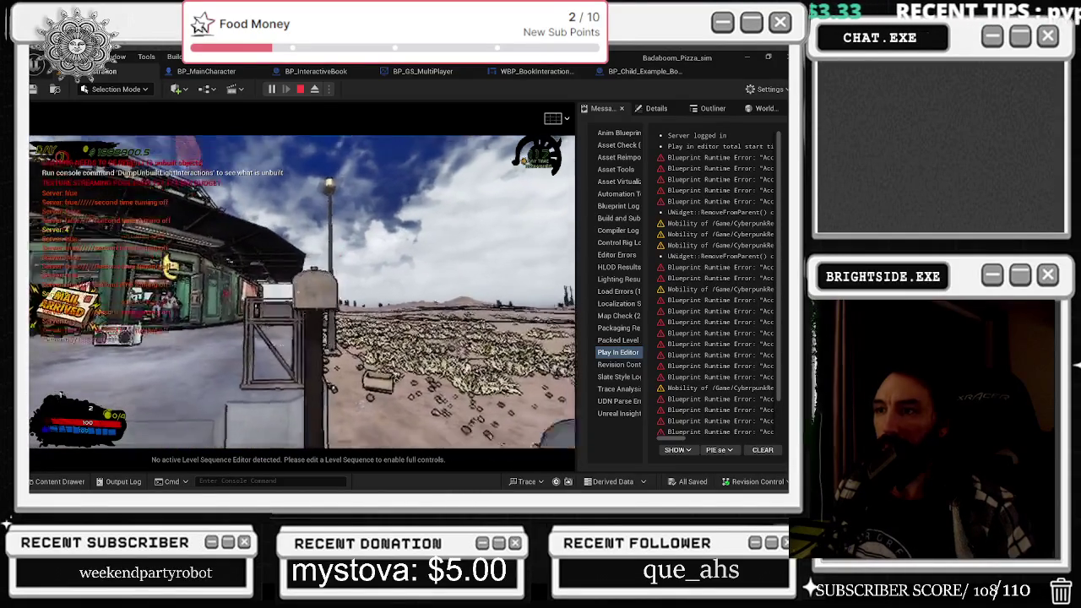
{"action": "key", "text": "e"}
{"action": "left_click", "coordinate": [294, 413]}
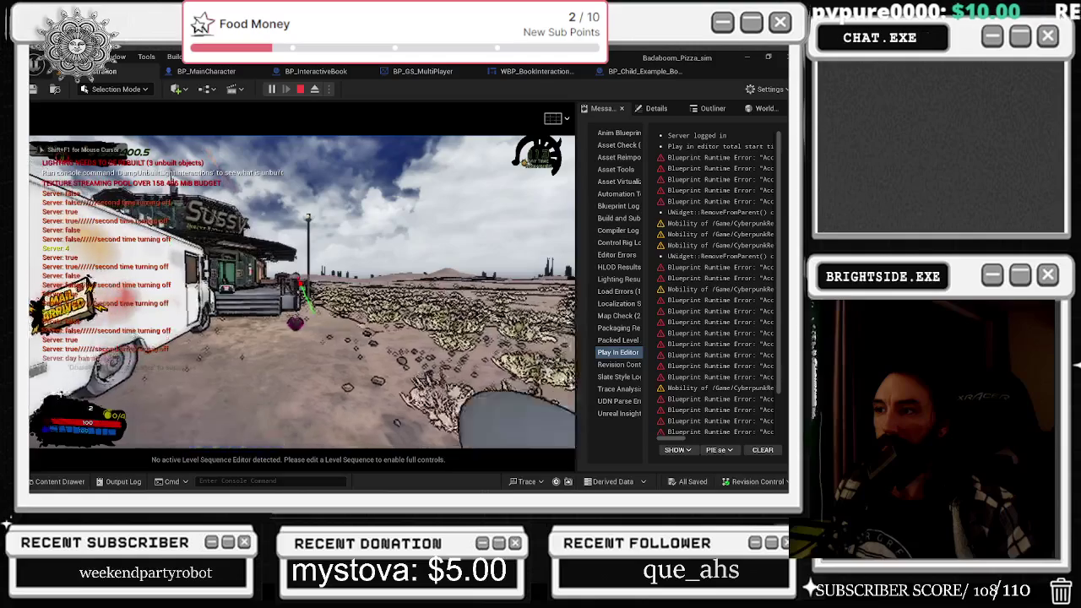
{"action": "key", "text": "alt+Tab"}
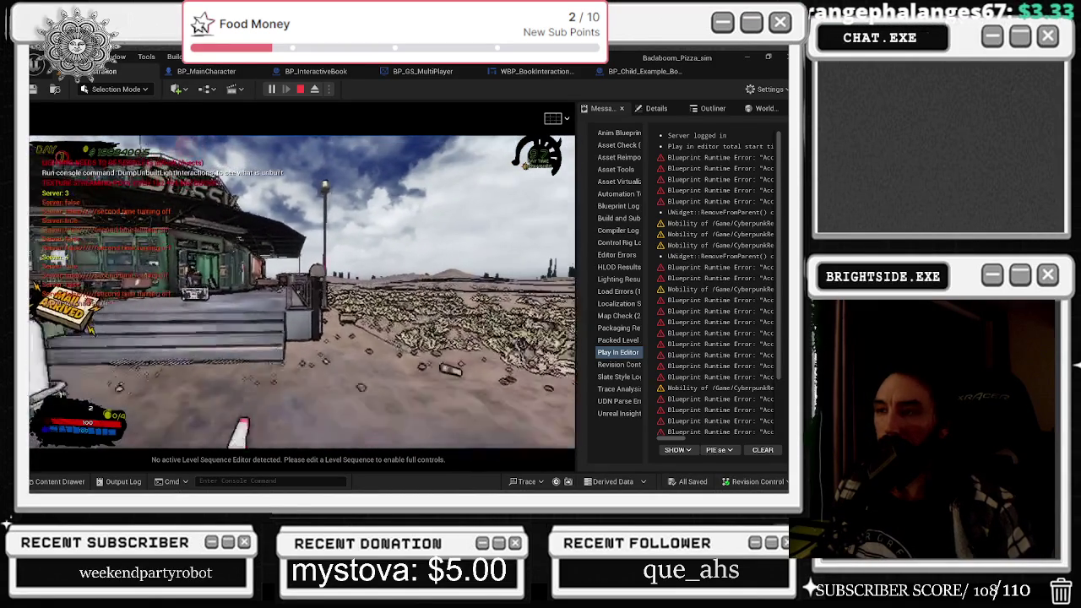
{"action": "key", "text": "e"}
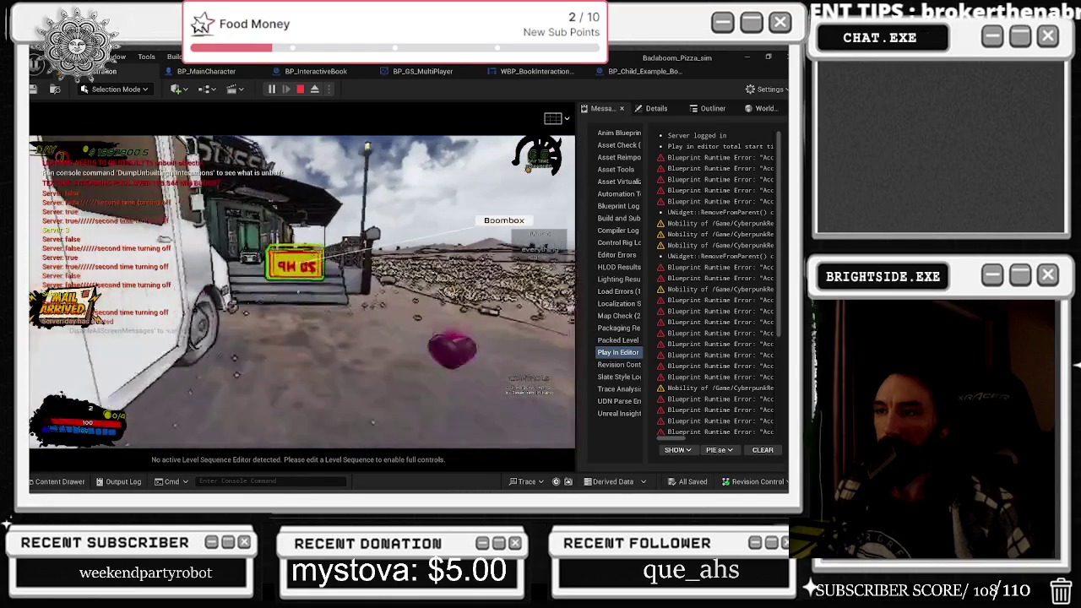
{"action": "key", "text": "w"}
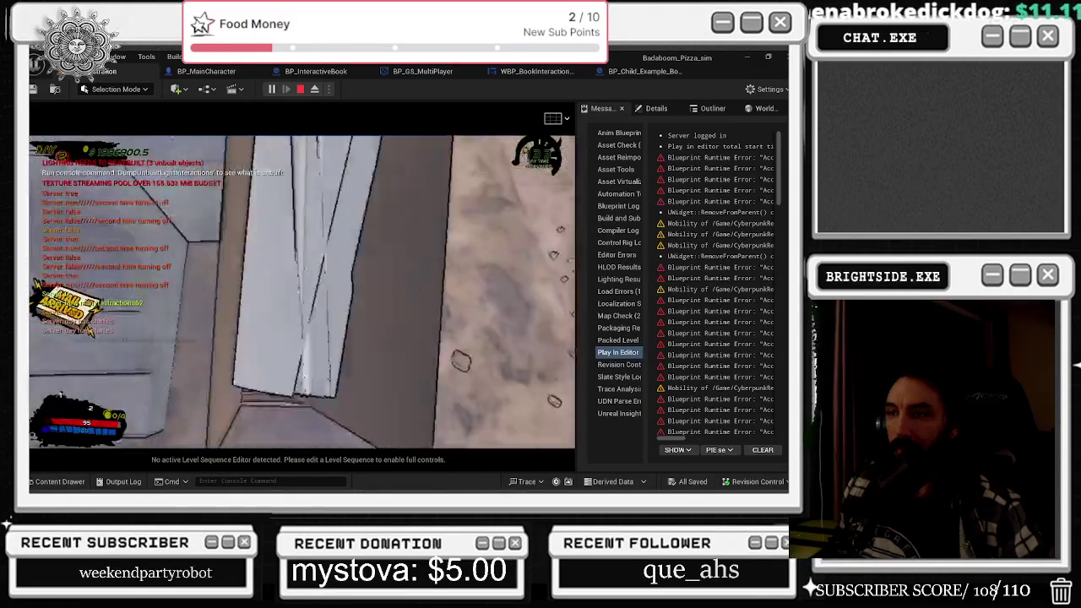
- Reopen the mailbox catalog repeatedly to order more boomboxes, then close the book
{"action": "key", "text": "e"}
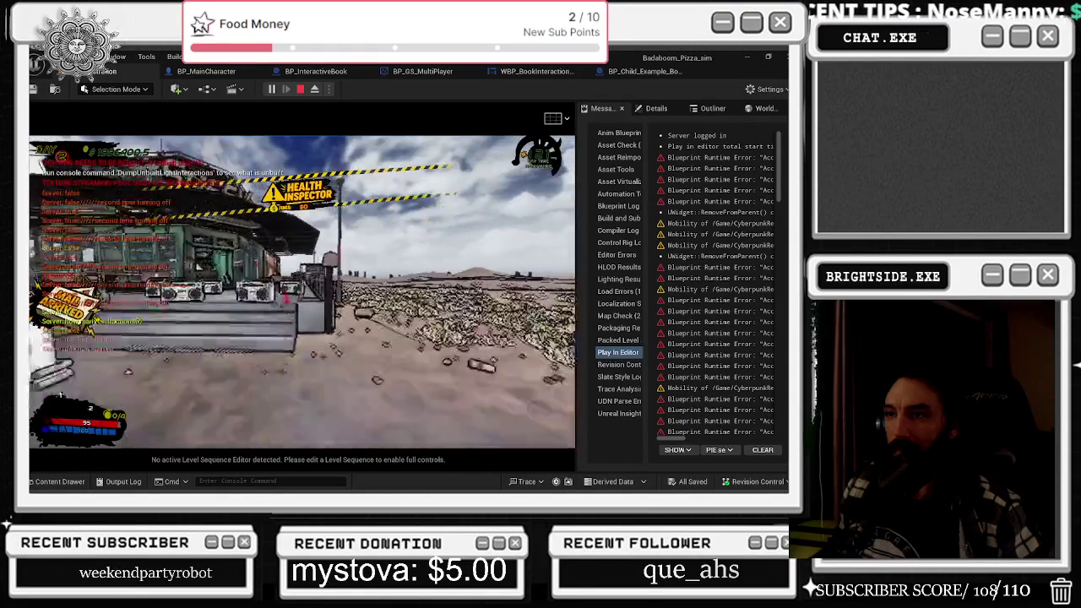
{"action": "key", "text": "e"}
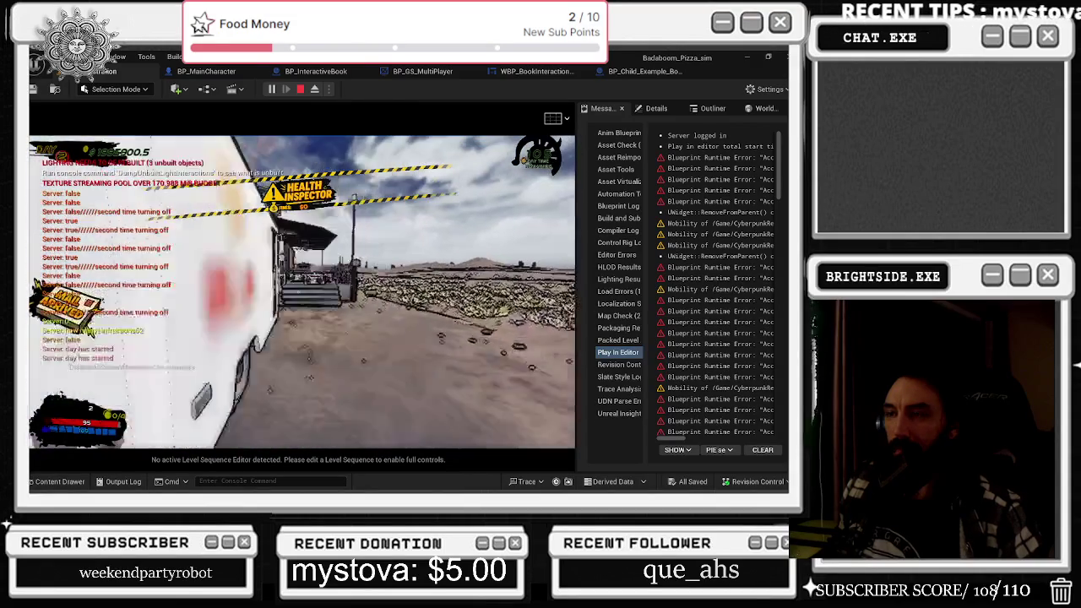
{"action": "key", "text": "e"}
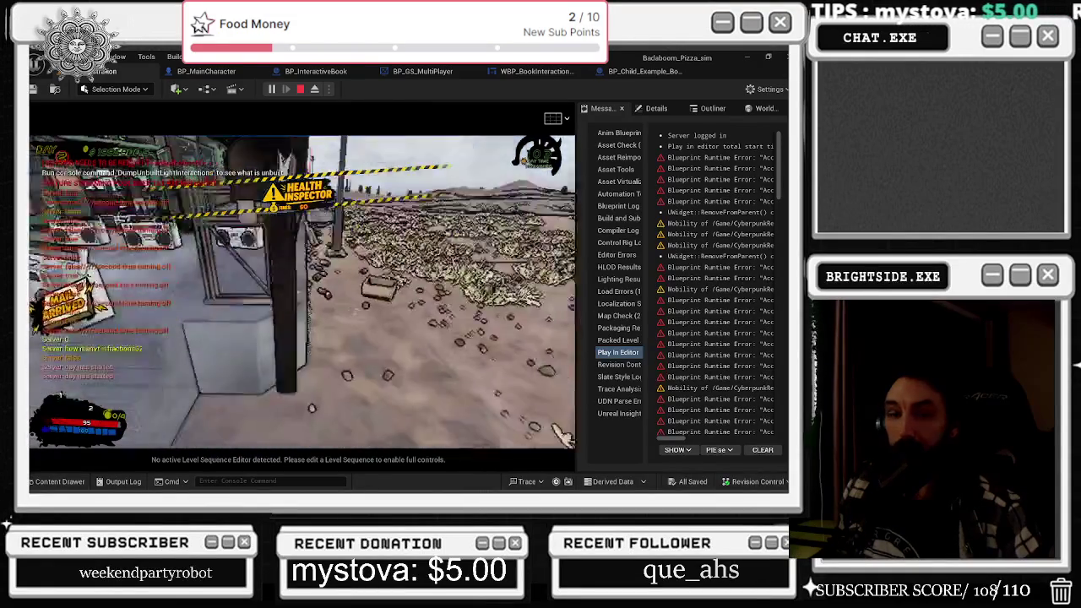
{"action": "key", "text": "e"}
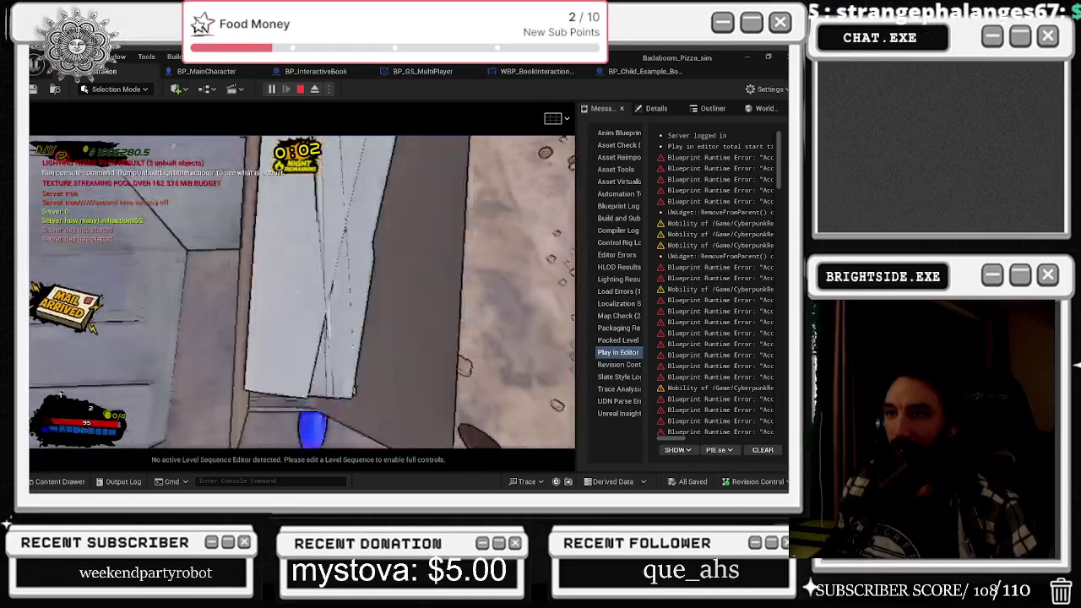
- Check the mail-order catalog once more, then move the chef toward the shop door
{"action": "key", "text": "e"}
{"action": "left_click", "coordinate": [433, 360]}
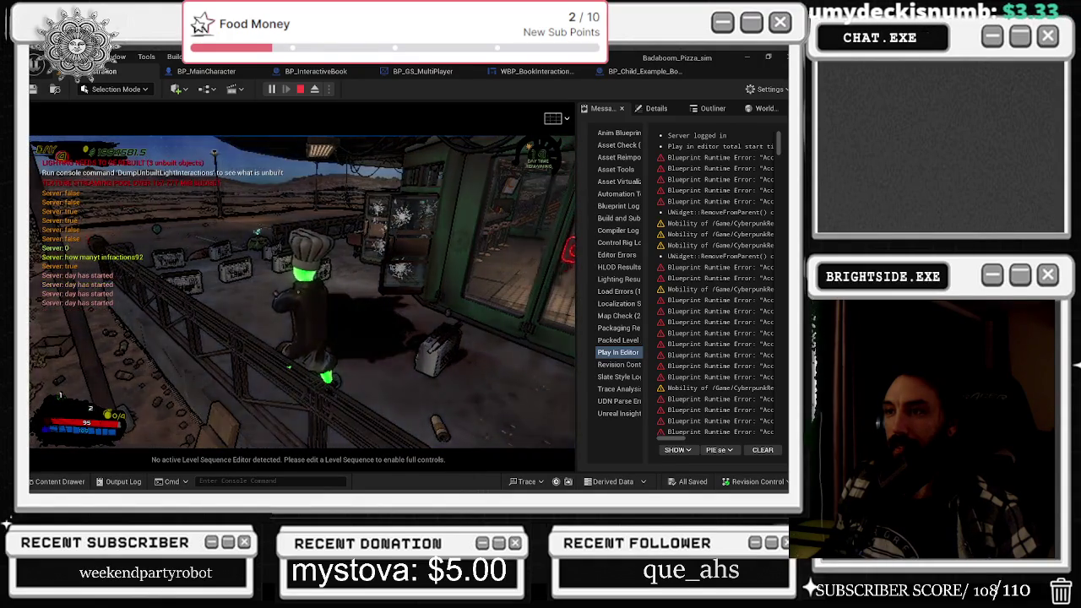
{"action": "key", "text": "a"}
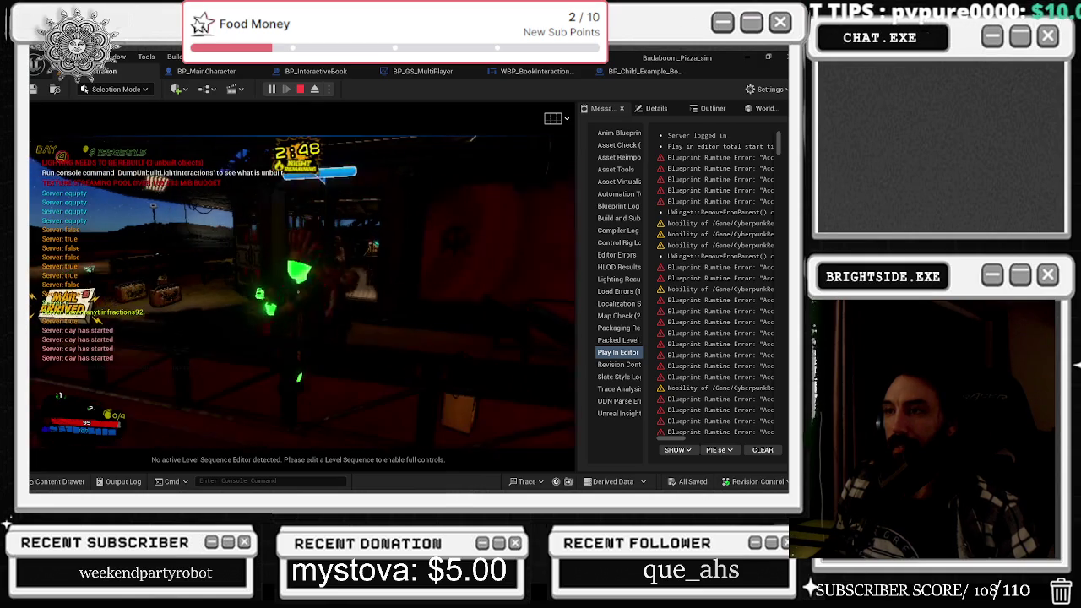
- Move the chef around the storefront, attacking the surrounding enemies during the night round
{"action": "key", "text": "w"}
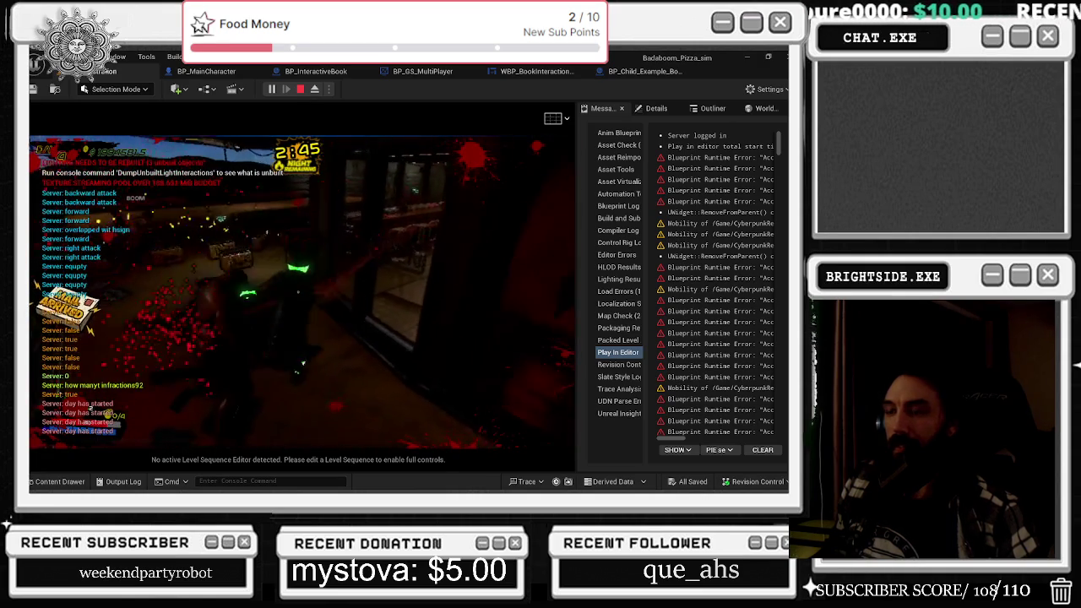
{"action": "key", "text": "w"}
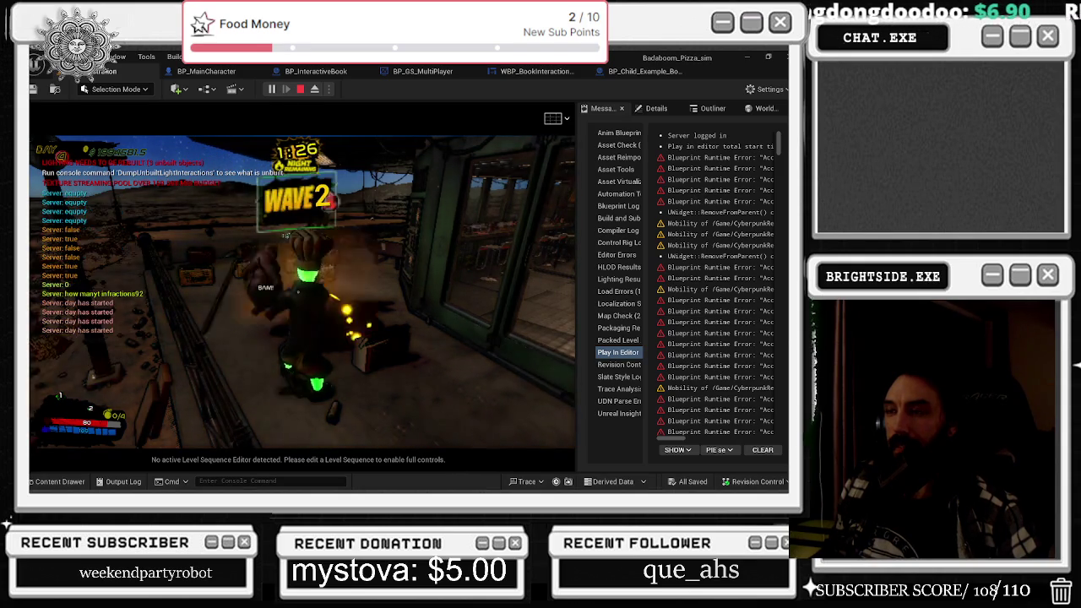
{"action": "key", "text": "w"}
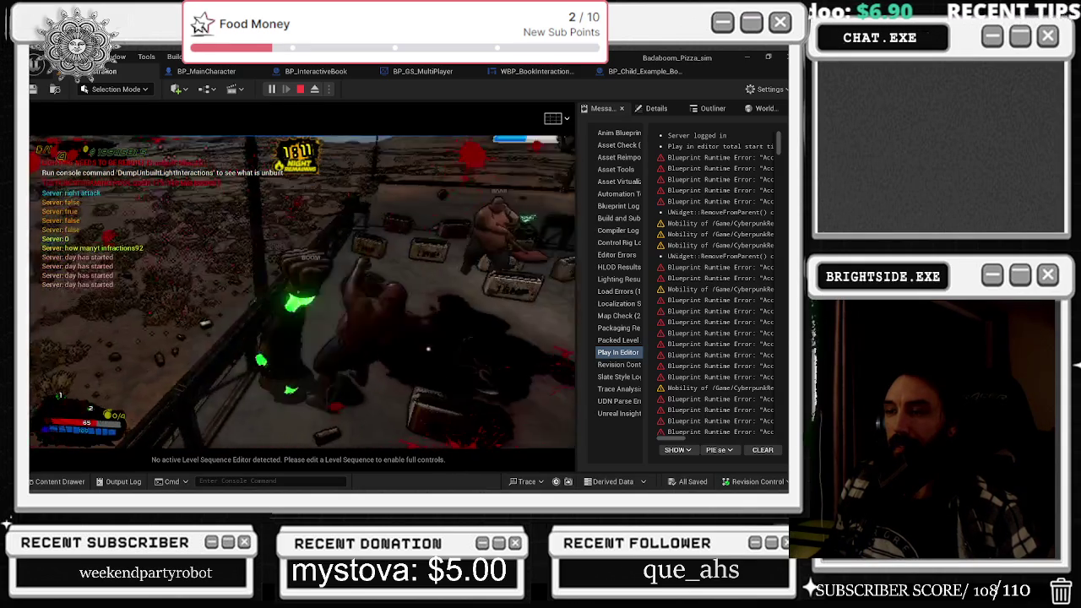
{"action": "key", "text": "w"}
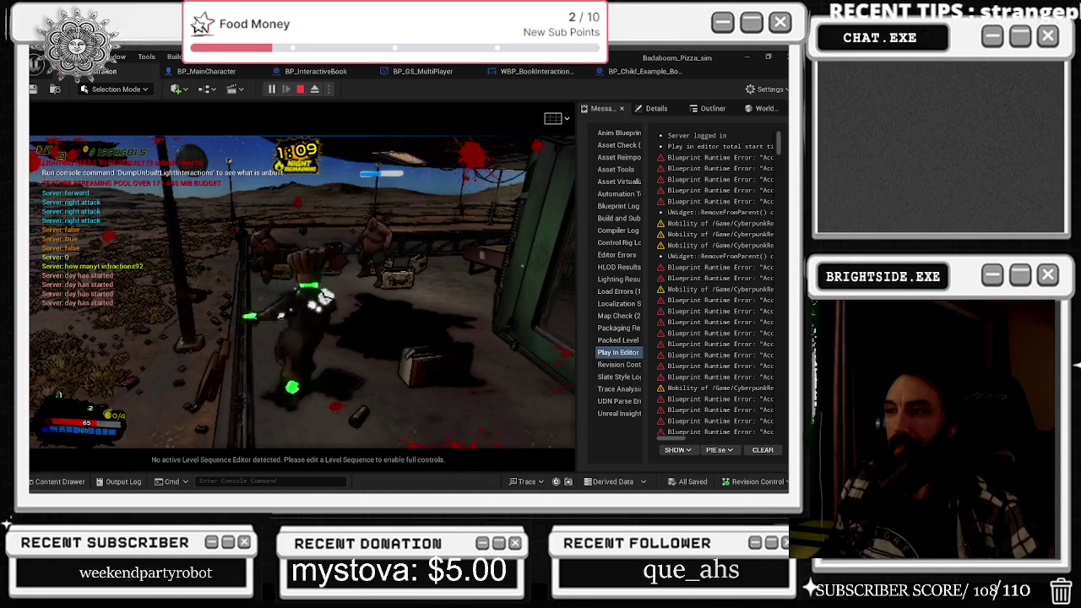
{"action": "key", "text": "s"}
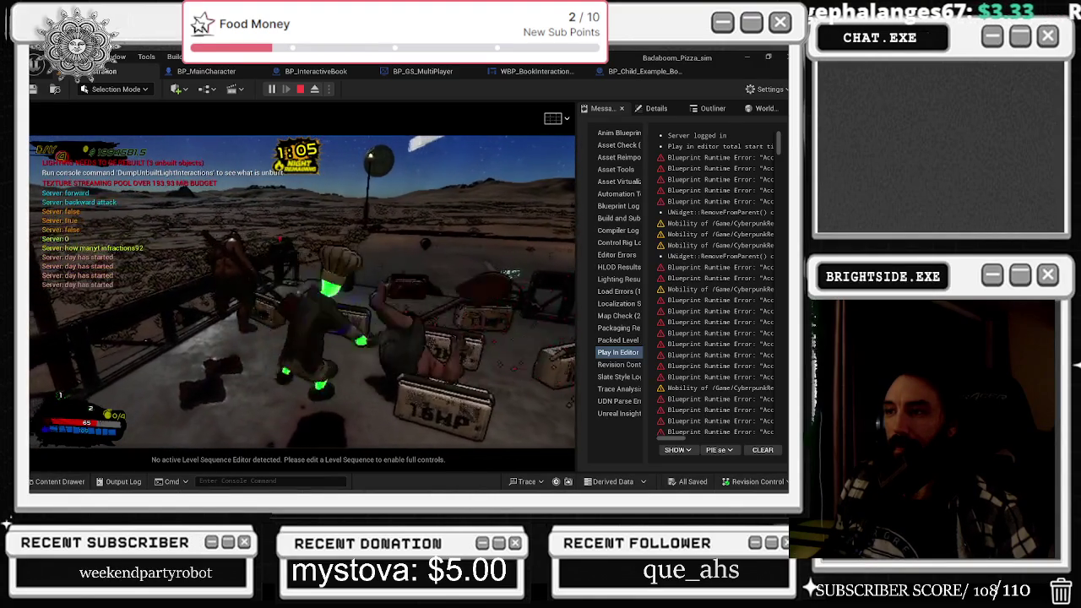
{"action": "key", "text": "w"}
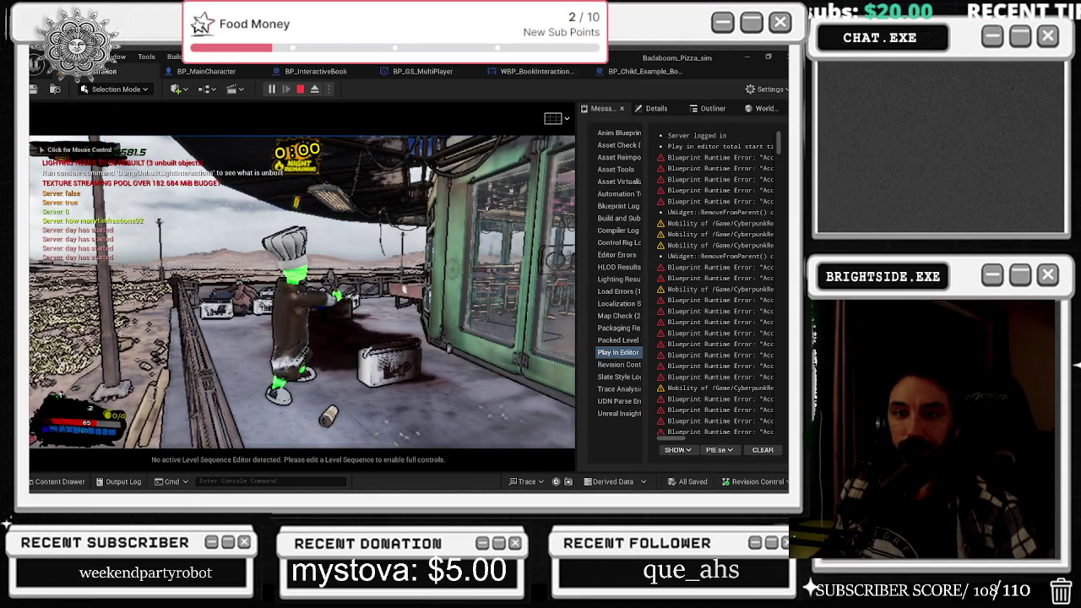
- Walk the chef to the storefront and interact, then stop the Play In Editor session with Esc
{"action": "left_click", "coordinate": [302, 291]}
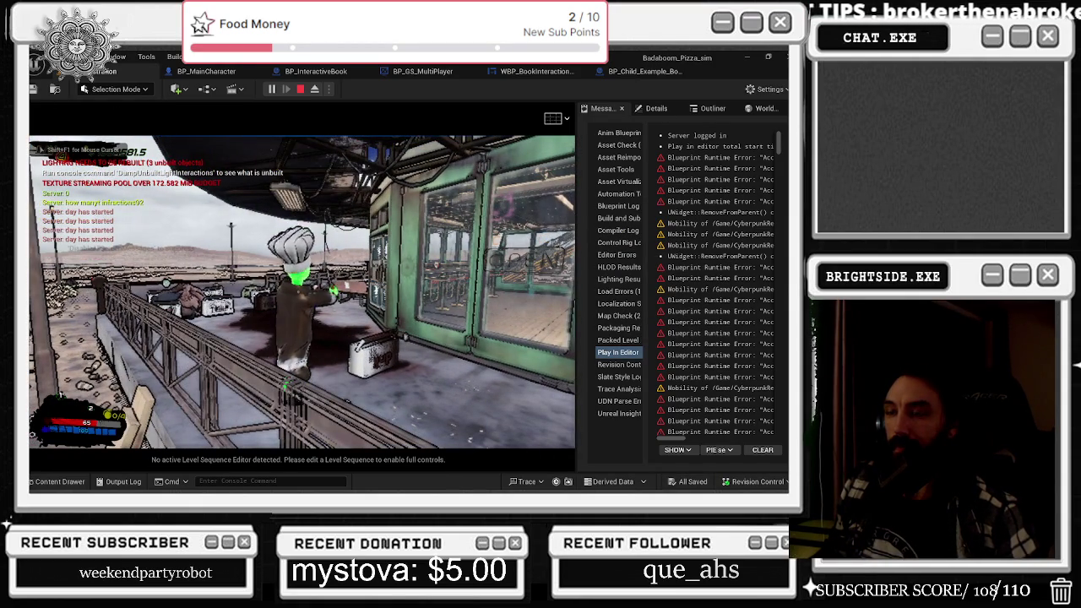
{"action": "key", "text": "w"}
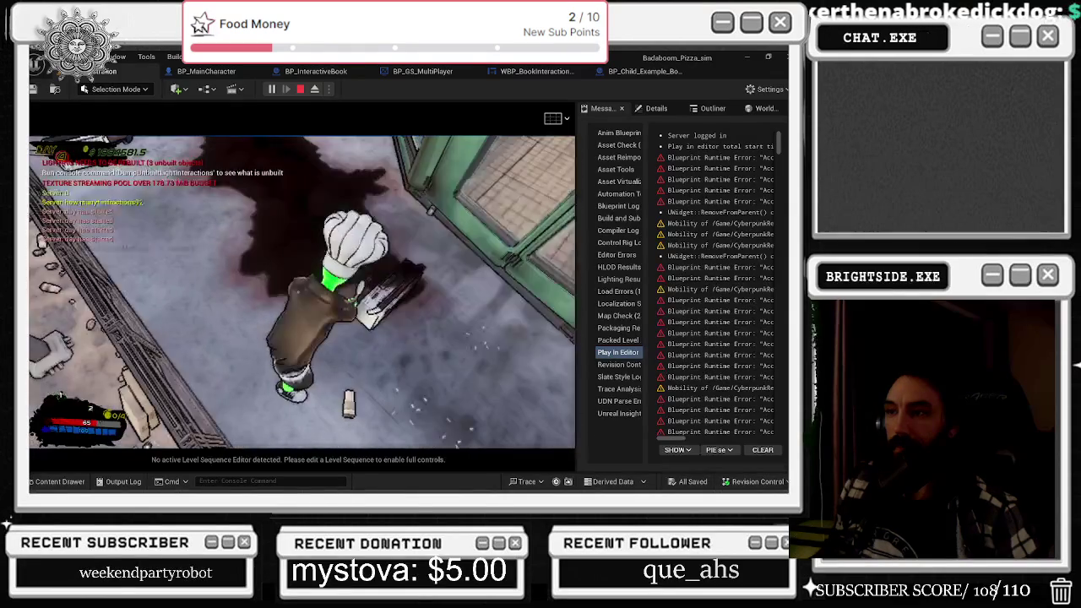
{"action": "key", "text": "e"}
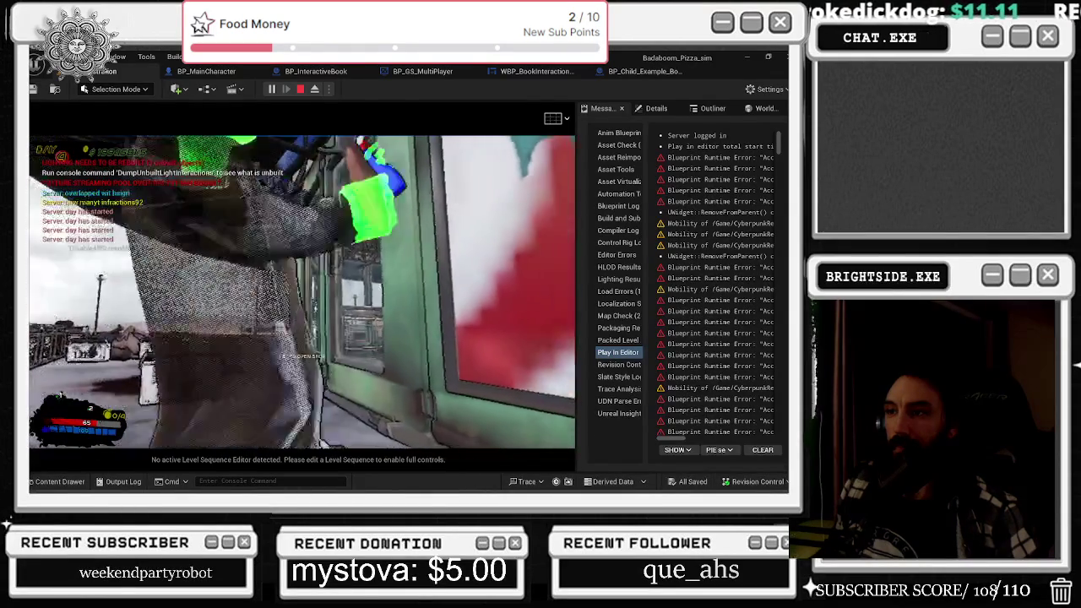
{"action": "key", "text": "w"}
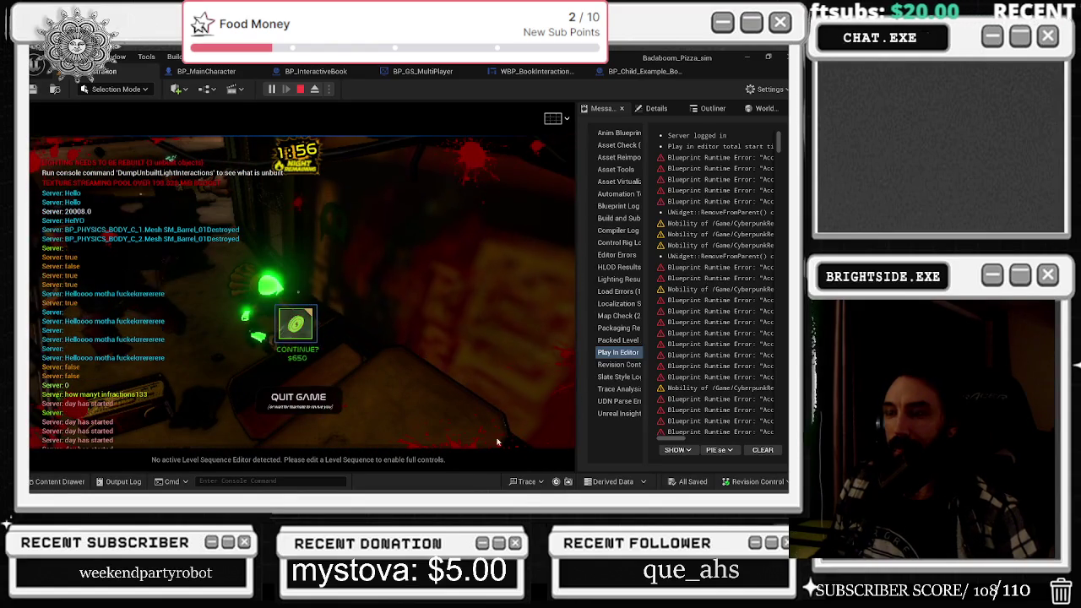
{"action": "left_click", "coordinate": [514, 348]}
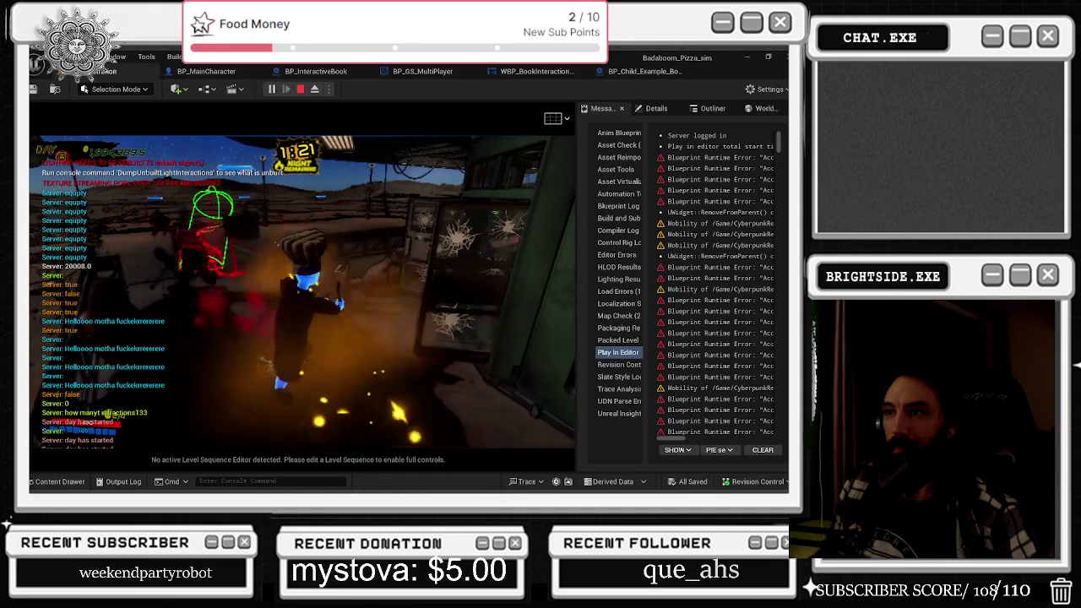
{"action": "key", "text": "Escape"}
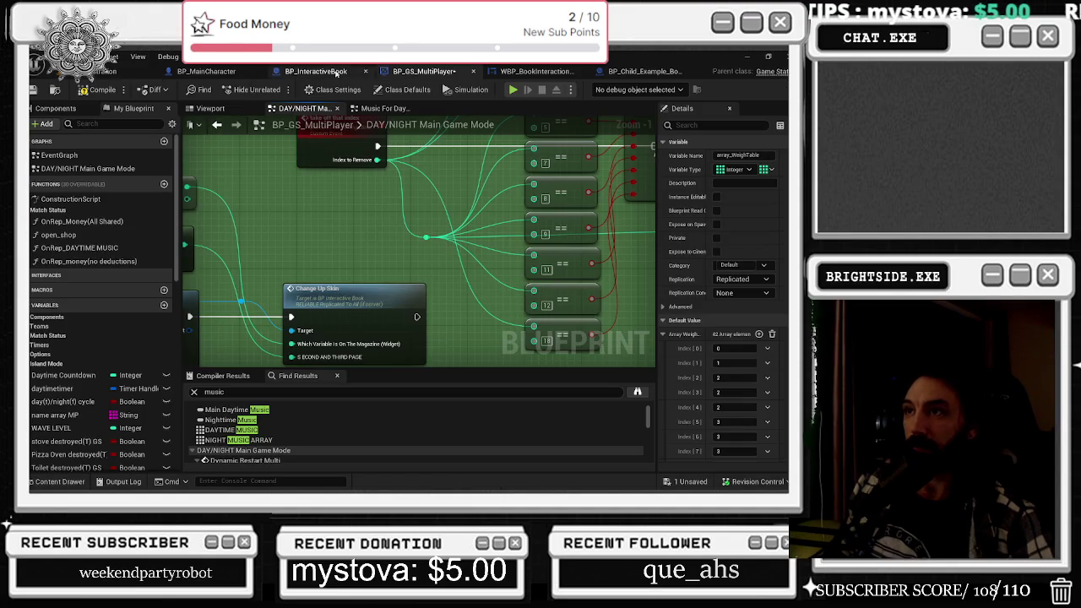
- Return to the blueprints and compile BP_GS_MultiPlayer
{"action": "left_click", "coordinate": [222, 74]}
{"action": "left_click", "coordinate": [419, 71]}
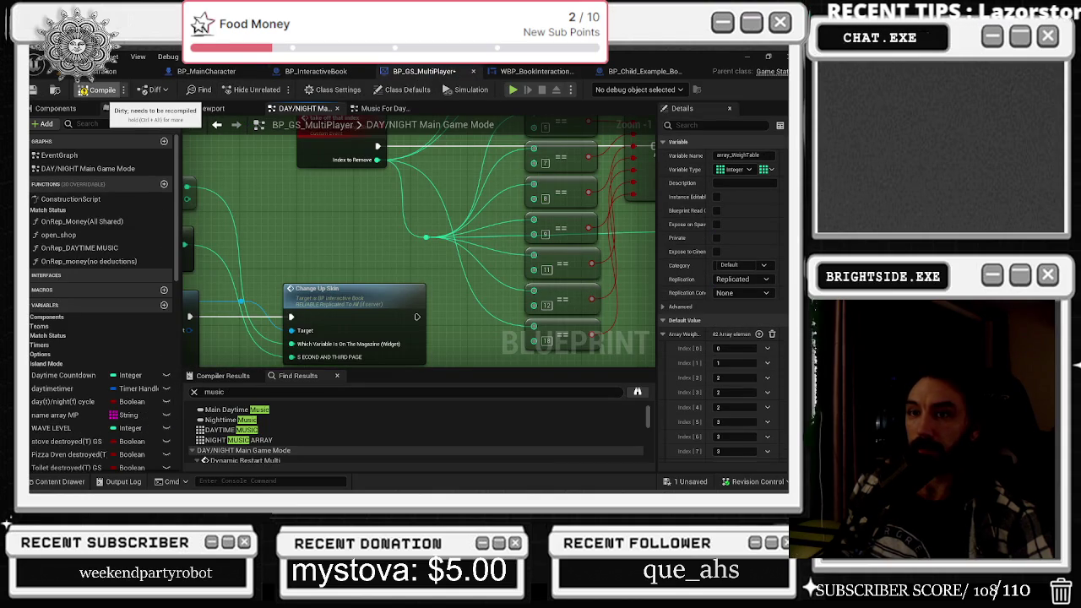
{"action": "left_click", "coordinate": [100, 89]}
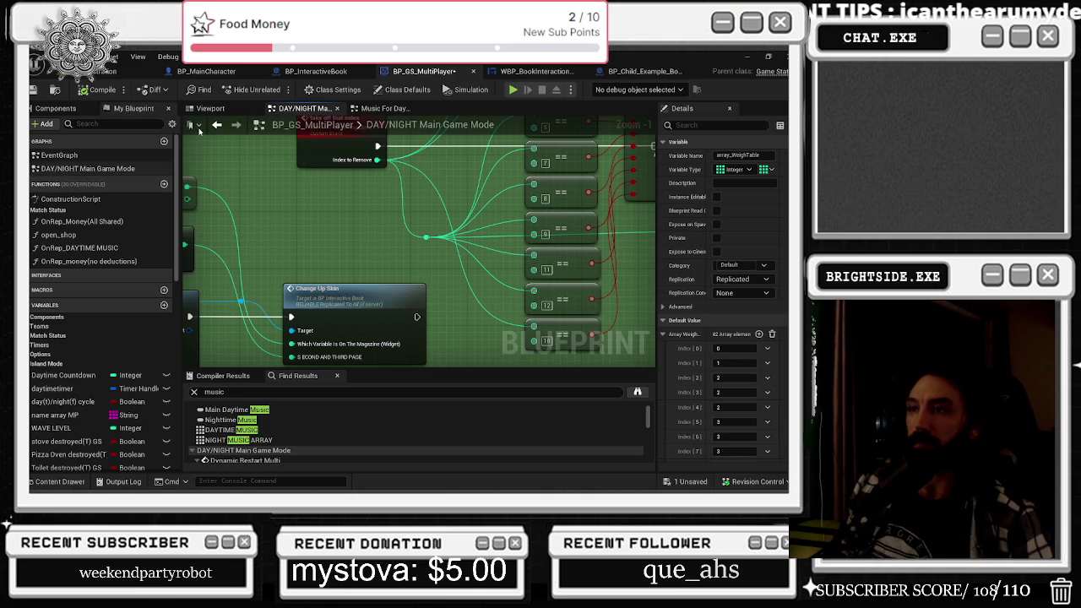
{"action": "scroll", "coordinate": [342, 238], "scroll_direction": "down", "scroll_amount": 2}
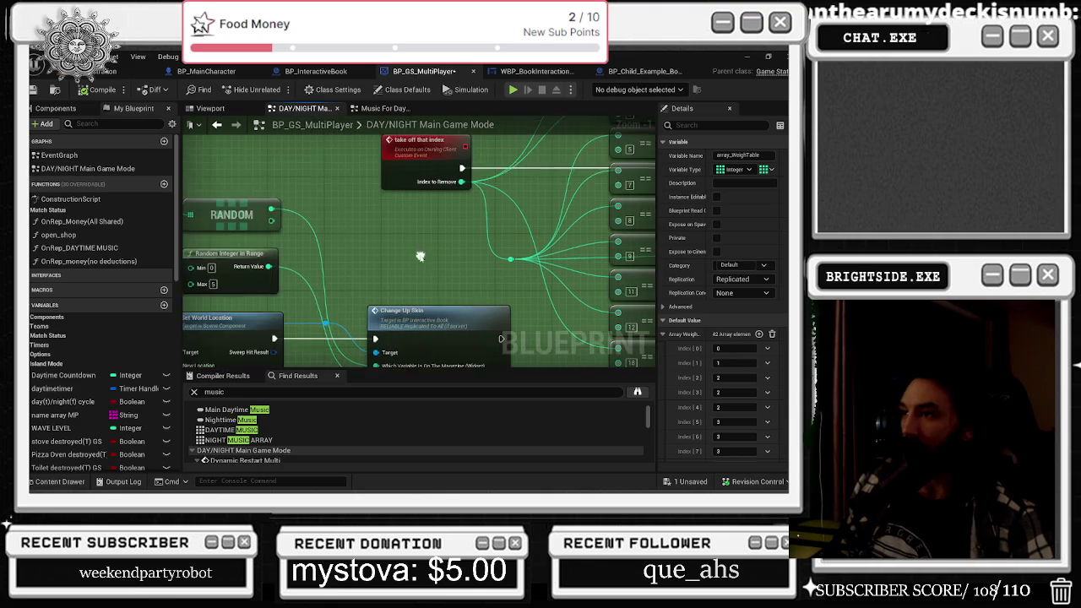
- Cycle through BP_MainCharacter, BP_InteractiveBook and the book widget, ending on BP_Child_Example_Boombox's event graph
{"action": "left_click", "coordinate": [206, 71]}
{"action": "left_click", "coordinate": [300, 72]}
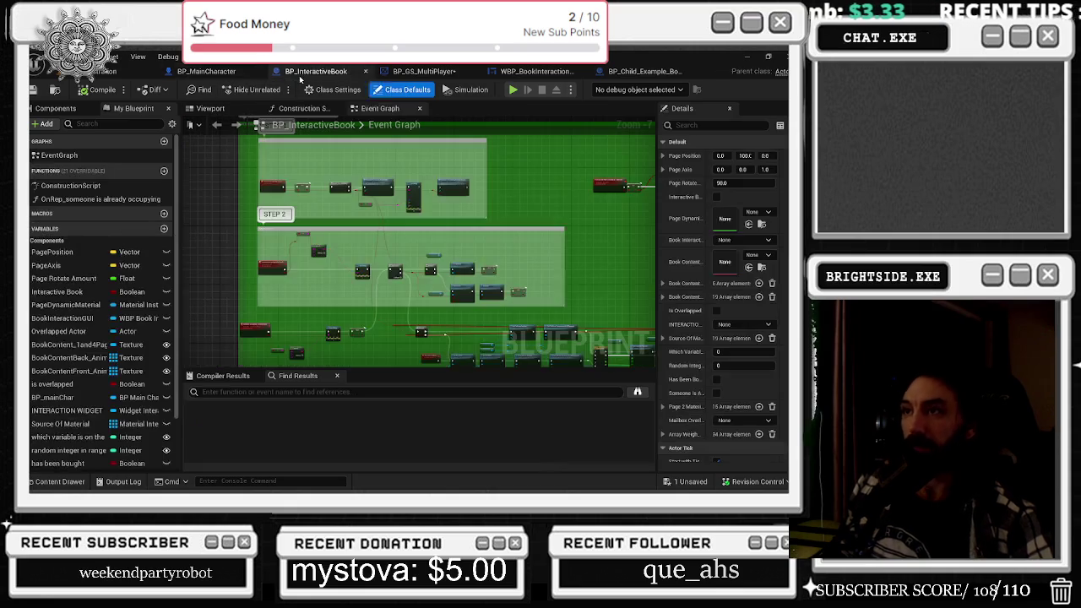
{"action": "left_click", "coordinate": [419, 75]}
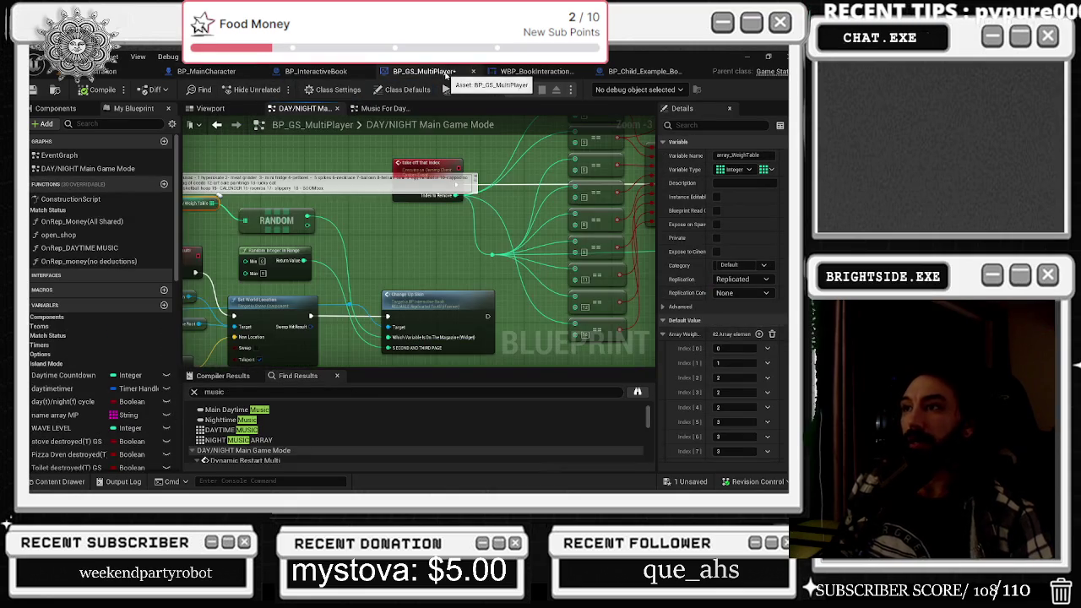
{"action": "left_click", "coordinate": [537, 72]}
{"action": "left_click", "coordinate": [631, 74]}
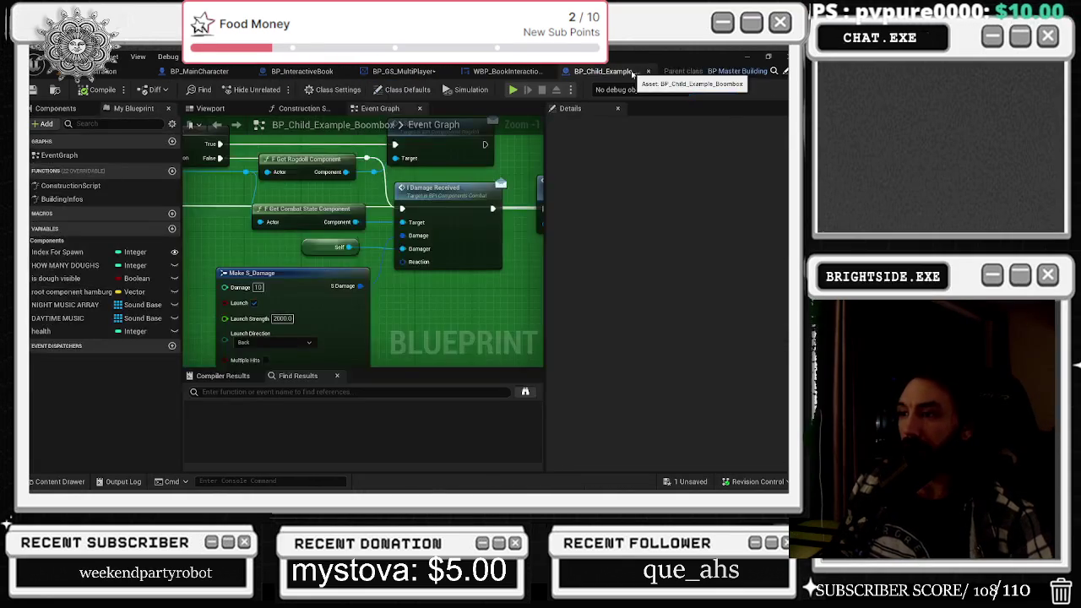
- Set the boombox health variable's default value to 50
{"action": "scroll", "coordinate": [388, 284], "scroll_direction": "down", "scroll_amount": 2}
{"action": "scroll", "coordinate": [388, 284], "scroll_direction": "up", "scroll_amount": 2}
{"action": "scroll", "coordinate": [388, 284], "scroll_direction": "up", "scroll_amount": 1}
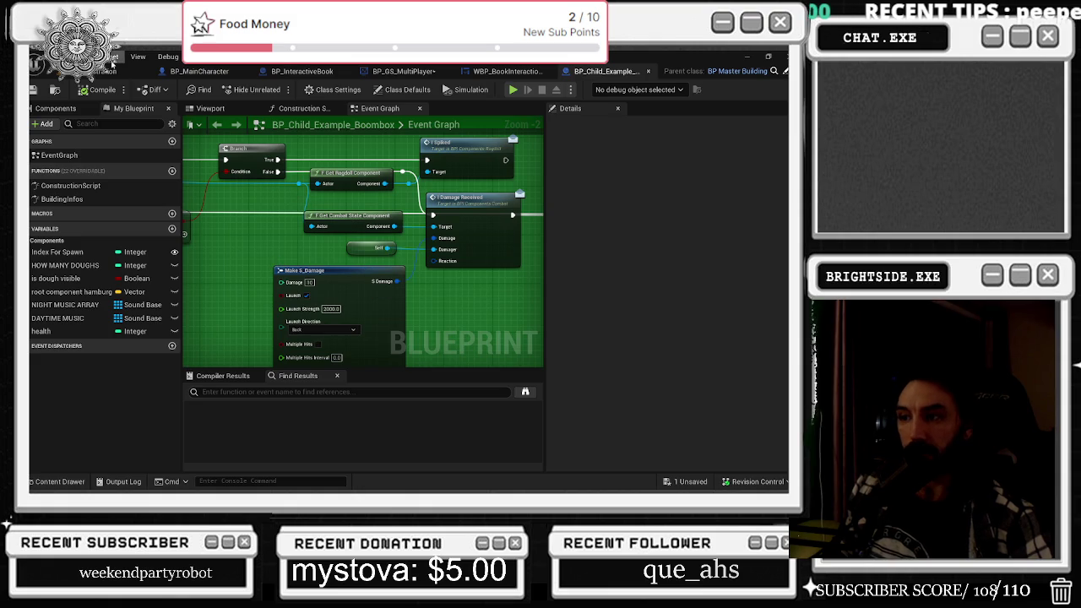
{"action": "scroll", "coordinate": [528, 215], "scroll_direction": "down", "scroll_amount": 4}
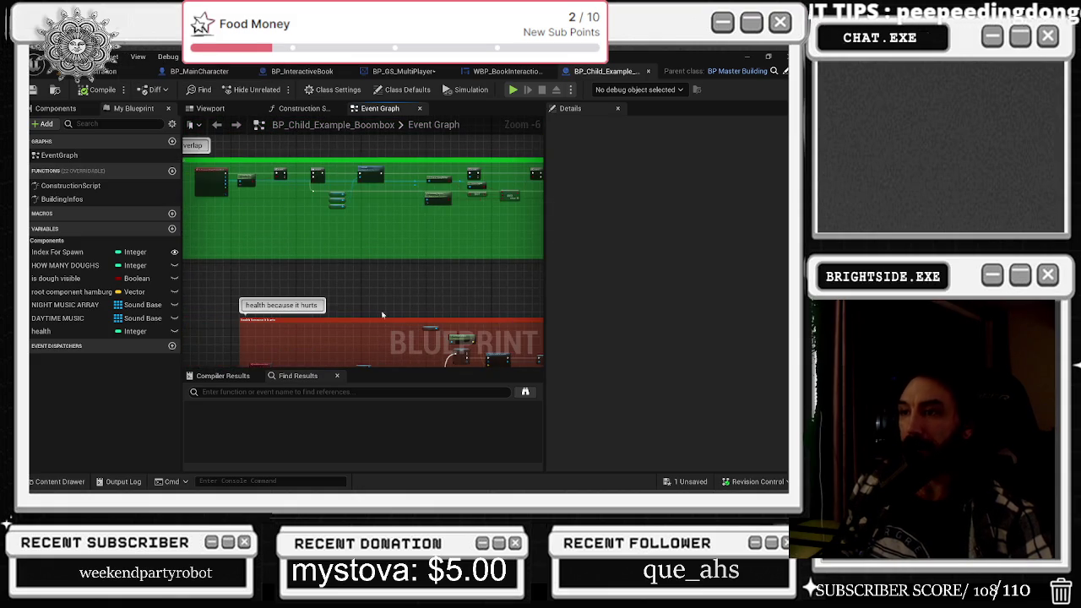
{"action": "scroll", "coordinate": [382, 315], "scroll_direction": "up", "scroll_amount": 4}
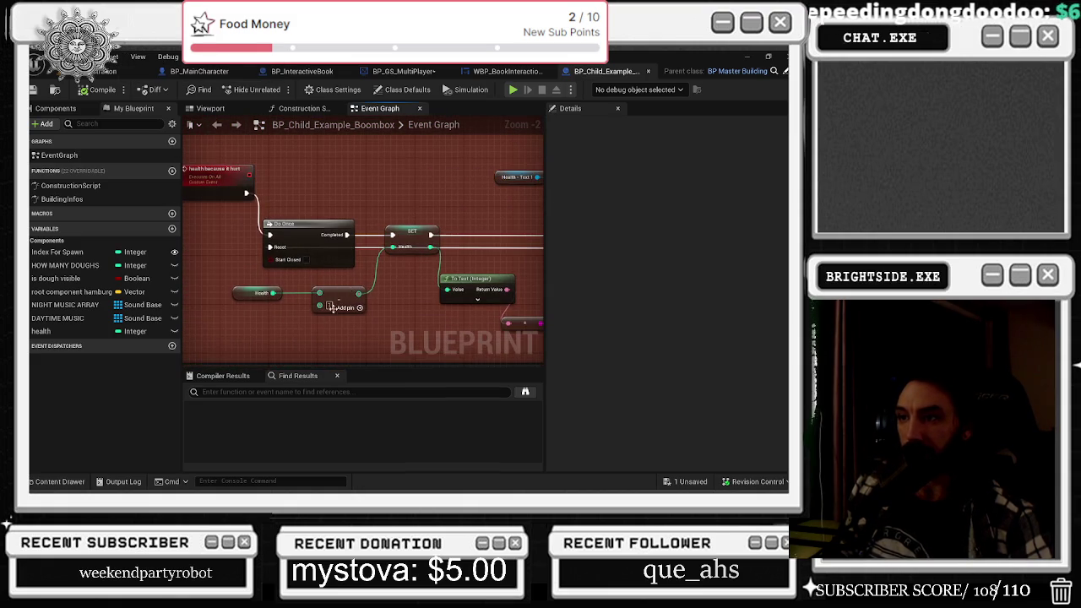
{"action": "left_click", "coordinate": [254, 295]}
{"action": "left_click", "coordinate": [676, 402]}
{"action": "type", "text": "50"}
{"action": "key", "text": "Return"}
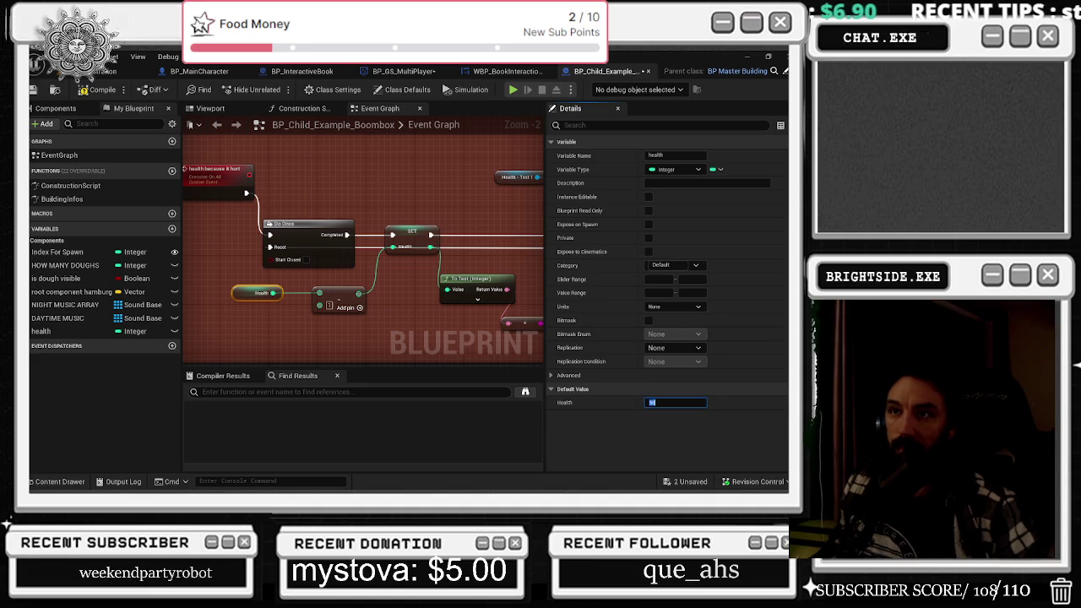
- Change the health - text1 label from 20 HP to 50 HP and compile the boombox blueprint
{"action": "left_click", "coordinate": [56, 108]}
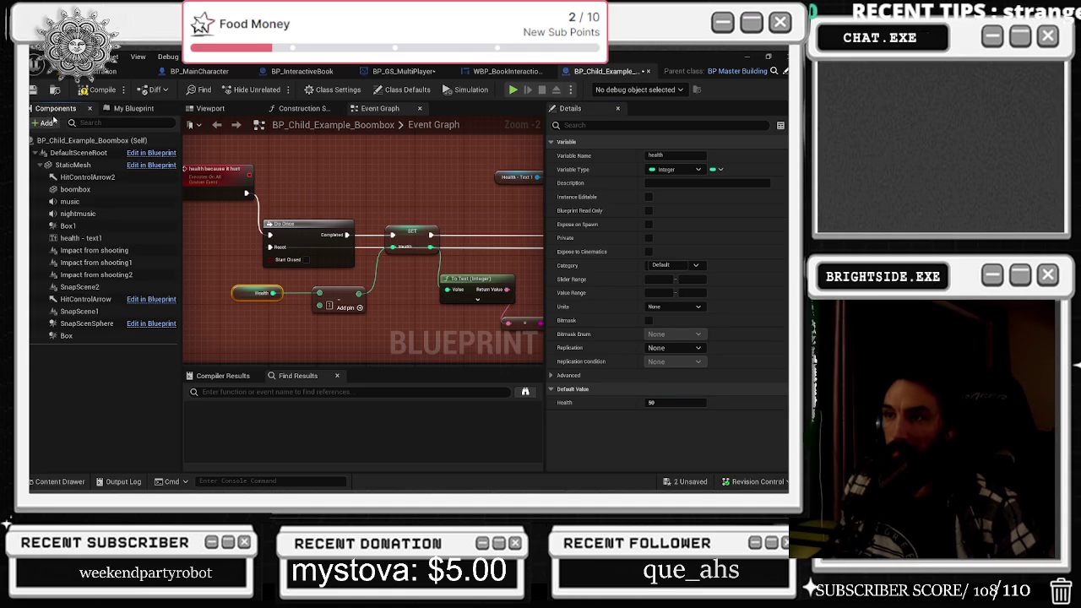
{"action": "left_click", "coordinate": [76, 239]}
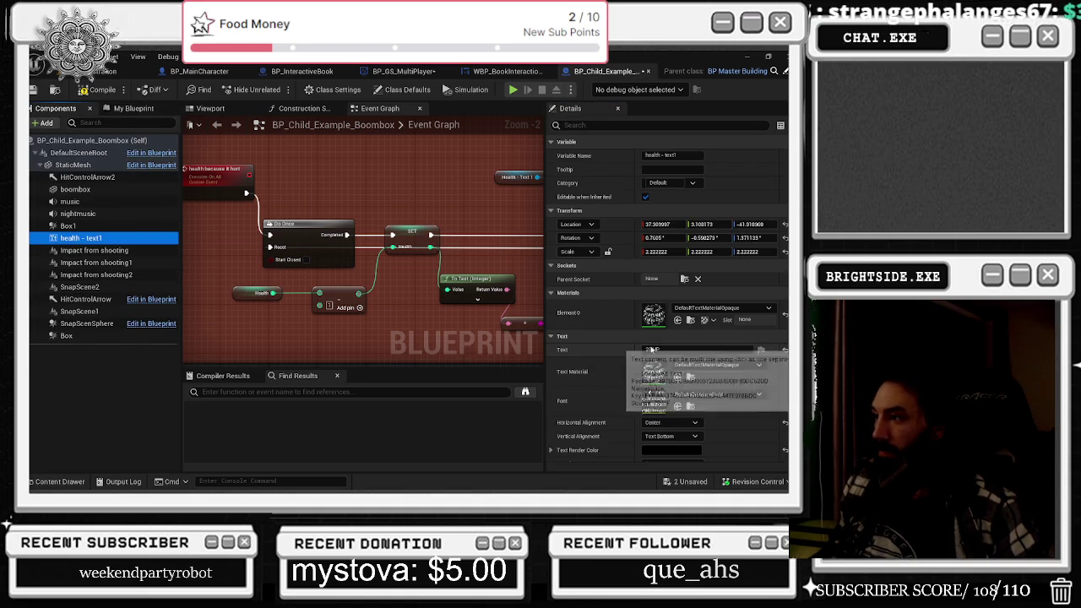
{"action": "double_click", "coordinate": [649, 349]}
{"action": "type", "text": "50"}
{"action": "key", "text": "Return"}
{"action": "mouse_move", "coordinate": [458, 166]}
{"action": "left_mouse_down"}
{"action": "mouse_move", "coordinate": [256, 142]}
{"action": "mouse_move", "coordinate": [353, 196]}
{"action": "mouse_move", "coordinate": [253, 299]}
{"action": "mouse_move", "coordinate": [278, 253]}
{"action": "mouse_move", "coordinate": [233, 258]}
{"action": "mouse_move", "coordinate": [328, 245]}
{"action": "mouse_move", "coordinate": [287, 201]}
{"action": "mouse_move", "coordinate": [240, 259]}
{"action": "left_mouse_up"}
{"action": "scroll", "coordinate": [329, 245], "scroll_direction": "down", "scroll_amount": 1}
{"action": "scroll", "coordinate": [328, 245], "scroll_direction": "down", "scroll_amount": 4}
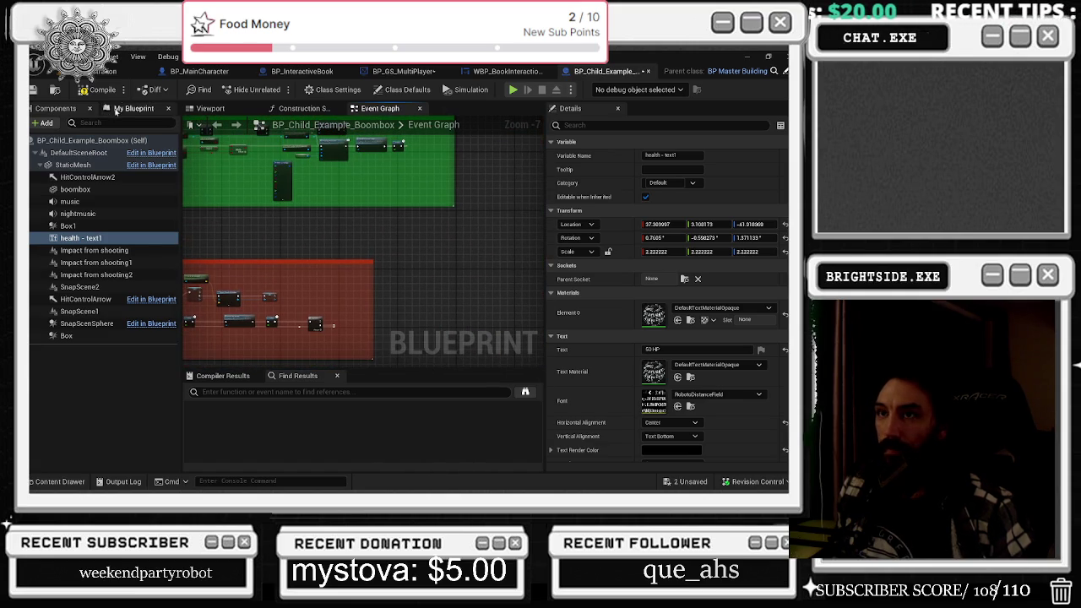
{"action": "left_click", "coordinate": [97, 90]}
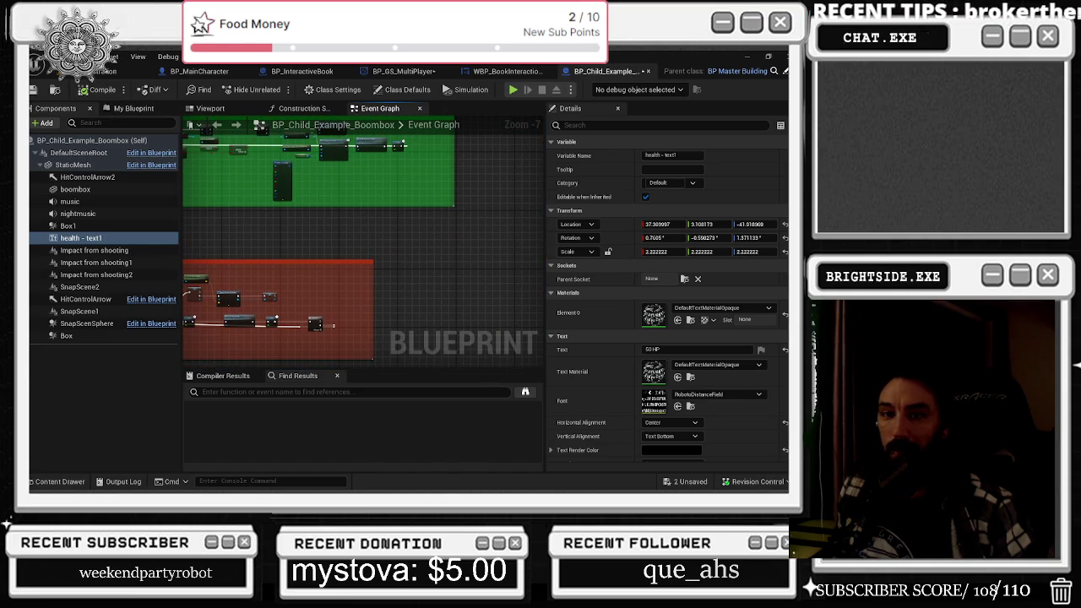
- Save BP_GS_MultiPlayer with Ctrl+S, then go back to the boombox blueprint
{"action": "left_click", "coordinate": [200, 71]}
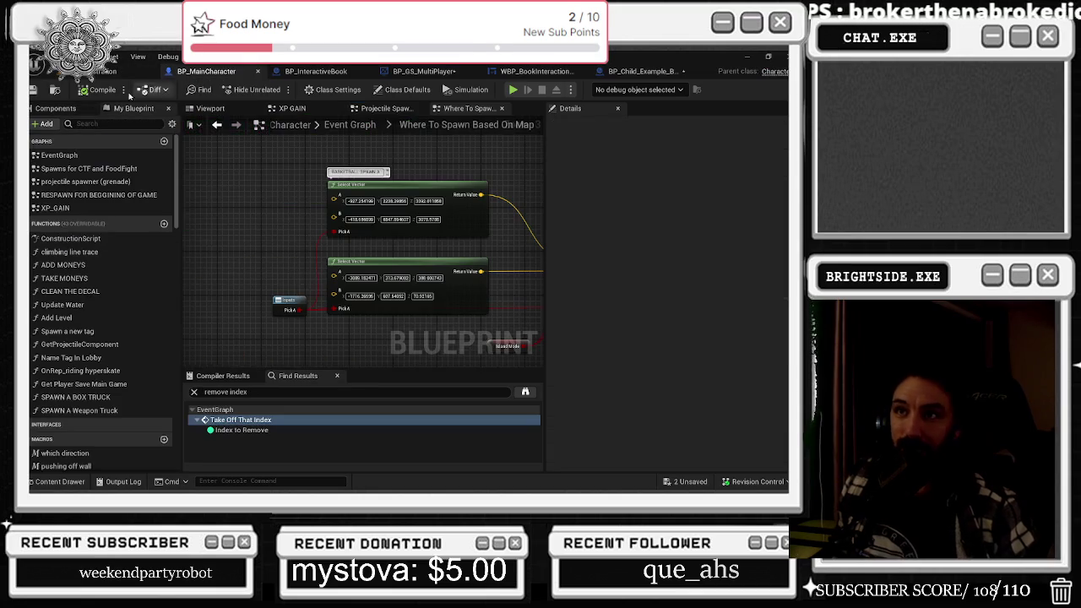
{"action": "left_click", "coordinate": [304, 71]}
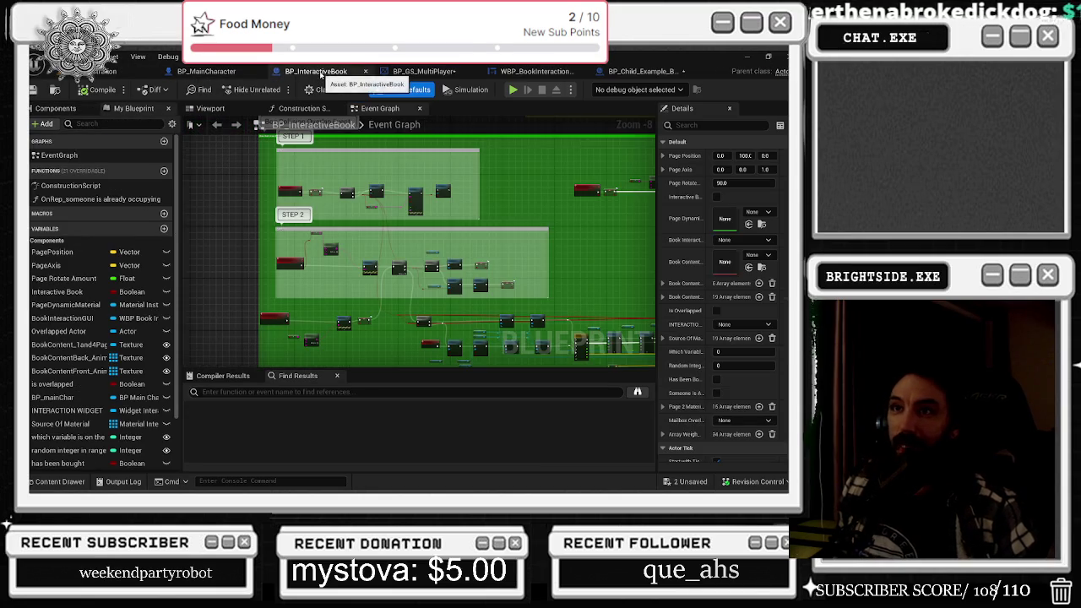
{"action": "left_click", "coordinate": [423, 71]}
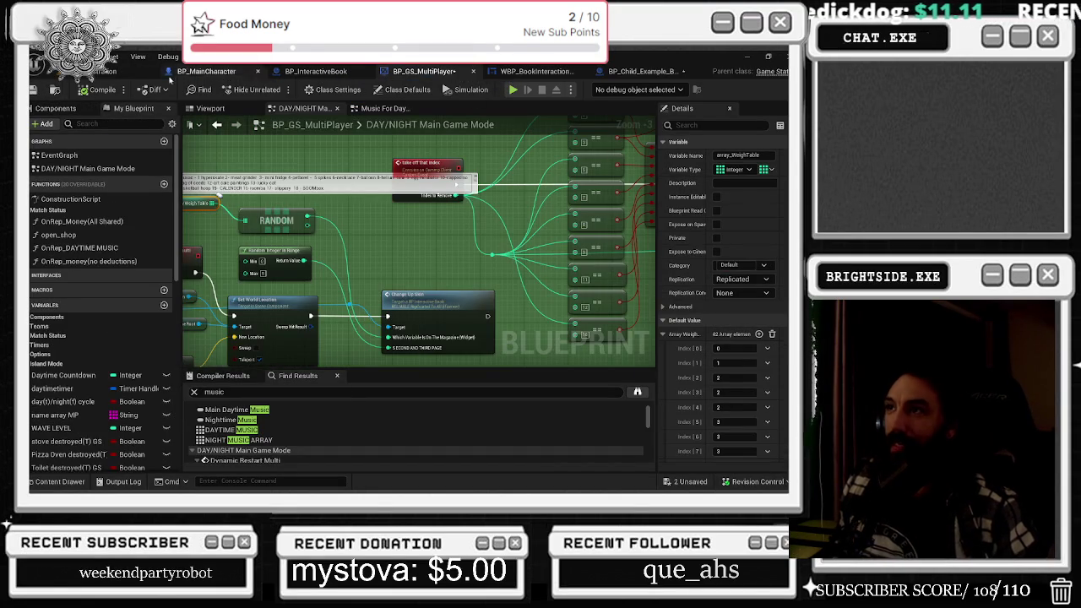
{"action": "key", "text": "ctrl+s"}
{"action": "left_click", "coordinate": [520, 71]}
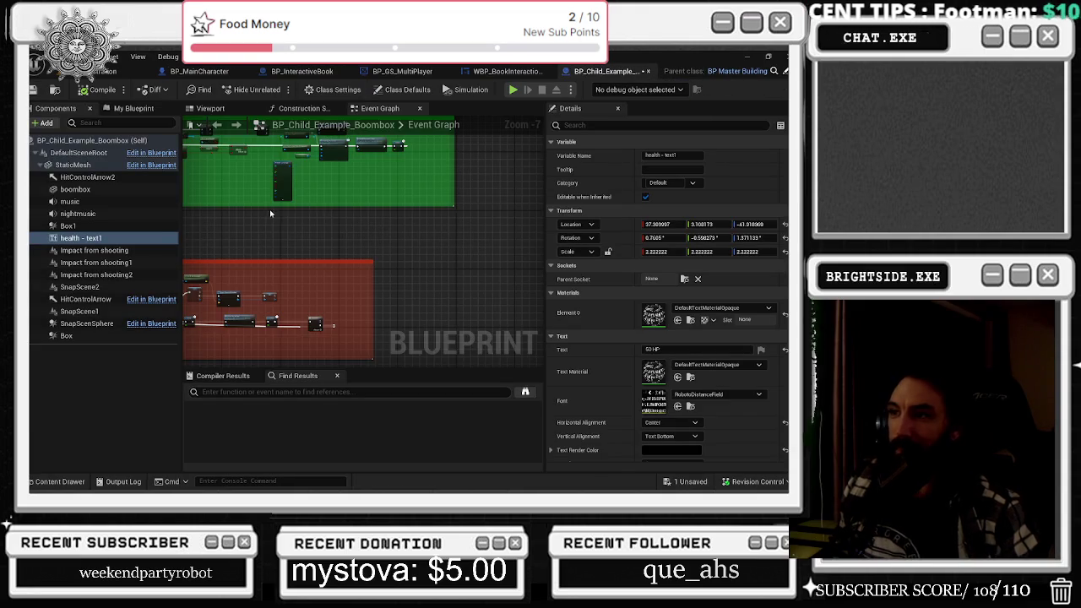
- Check the boombox's viewport and construction script, then return to the level editor view over the desert
{"action": "scroll", "coordinate": [404, 265], "scroll_direction": "down", "scroll_amount": 3}
{"action": "left_click", "coordinate": [226, 110]}
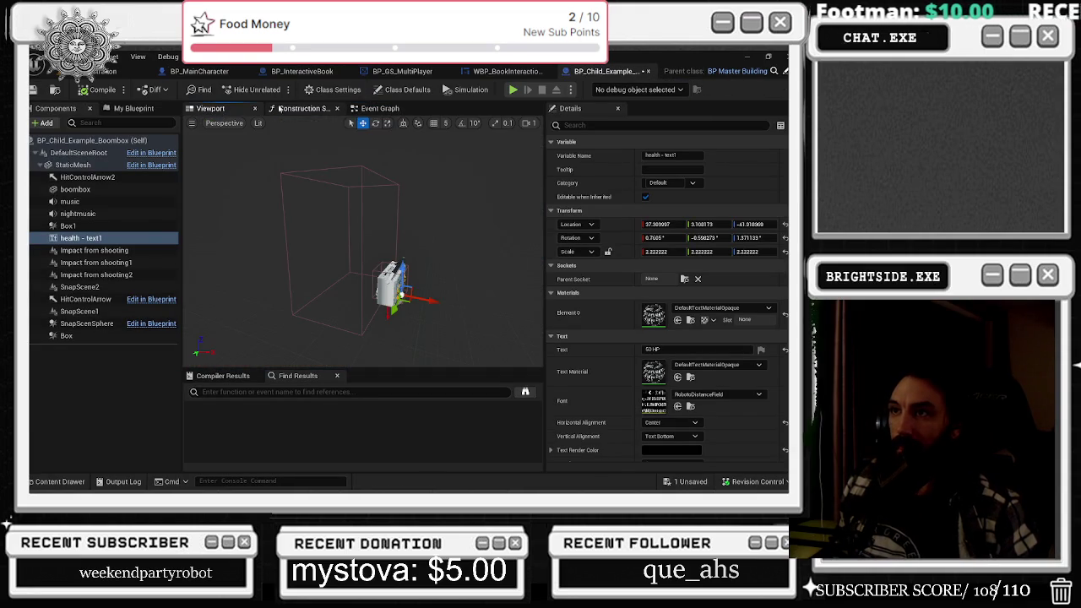
{"action": "left_click", "coordinate": [303, 111]}
{"action": "left_click", "coordinate": [380, 108]}
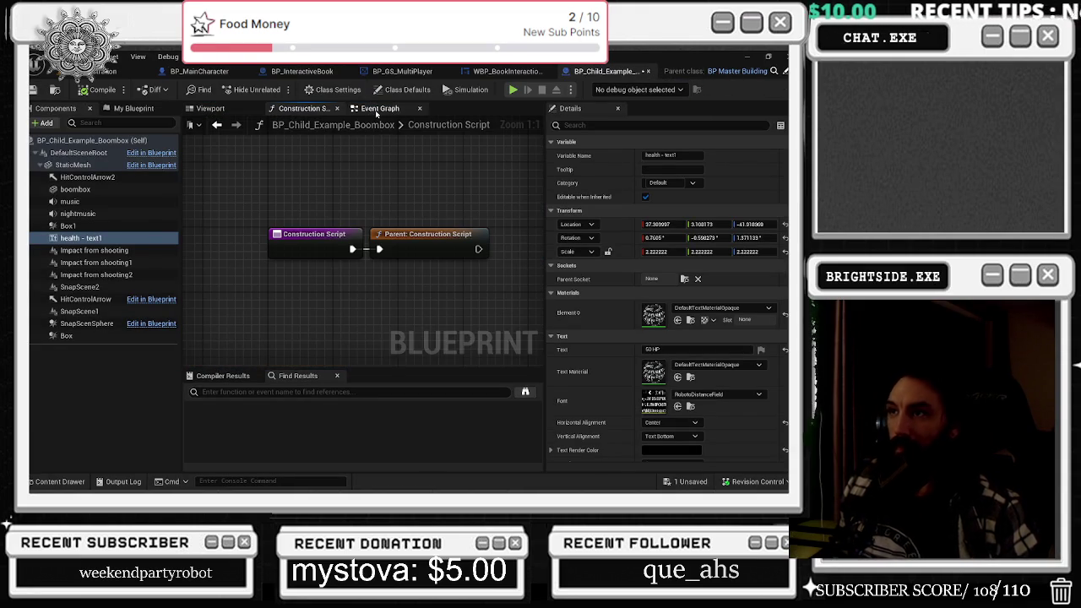
{"action": "left_click", "coordinate": [114, 71]}
{"action": "left_click_drag", "start_coordinate": [304, 287], "coordinate": [338, 359]}
{"action": "left_click_drag", "start_coordinate": [340, 235], "coordinate": [346, 238]}
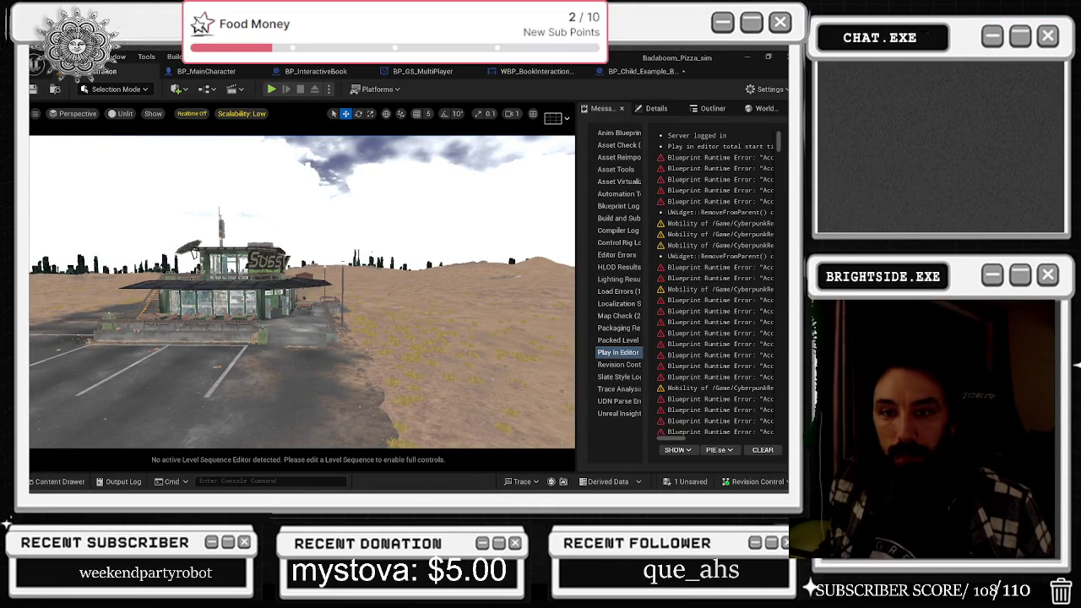
- Enable Realtime in the level viewport with Ctrl+R, then bring BP_Child_Example_Boombox back up
{"action": "key", "text": "ctrl+r"}
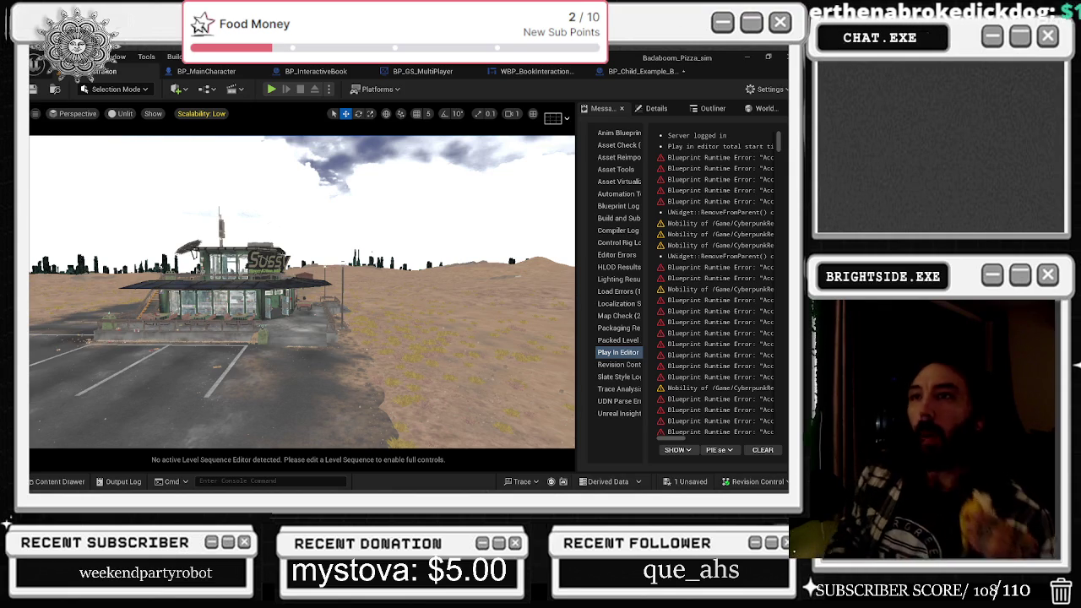
{"action": "left_click", "coordinate": [663, 74]}
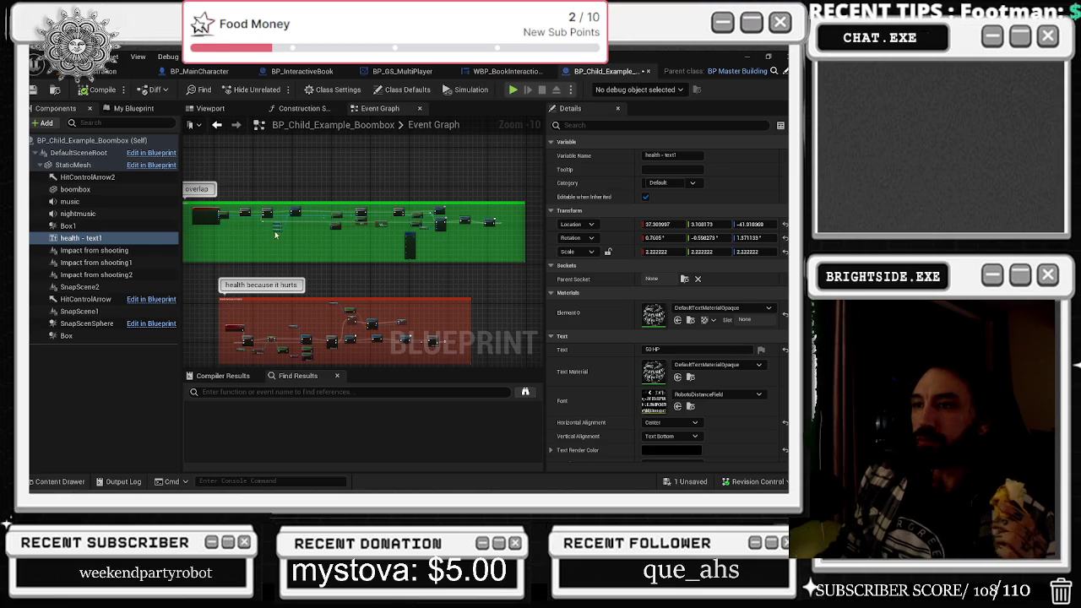
- Look through the open blueprint and widget tabs, ending on the BP_GS_MultiPlayer graph
{"action": "left_click", "coordinate": [495, 74]}
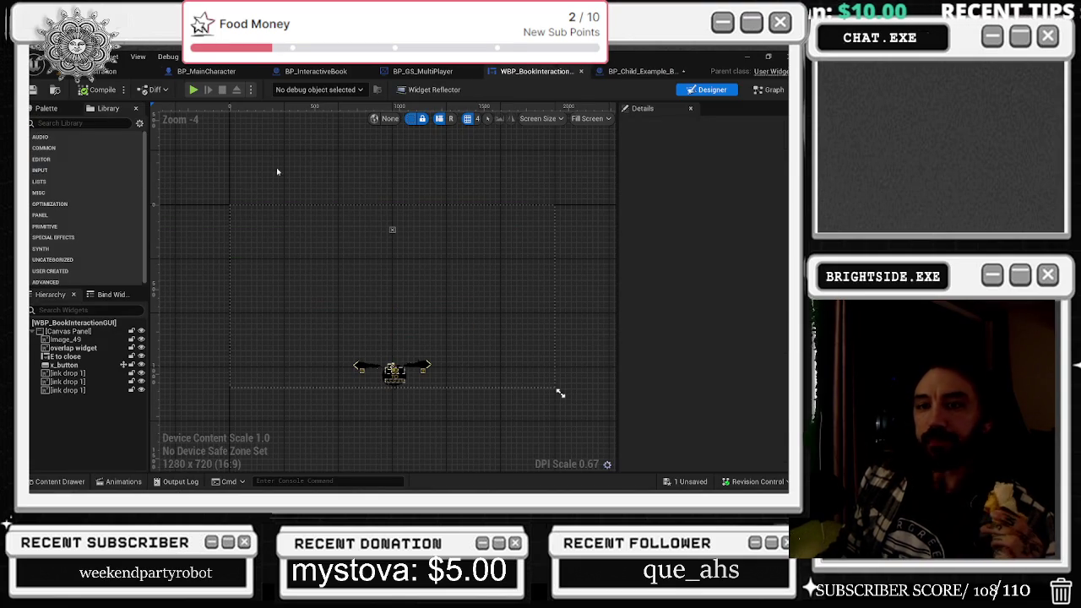
{"action": "left_click", "coordinate": [201, 72]}
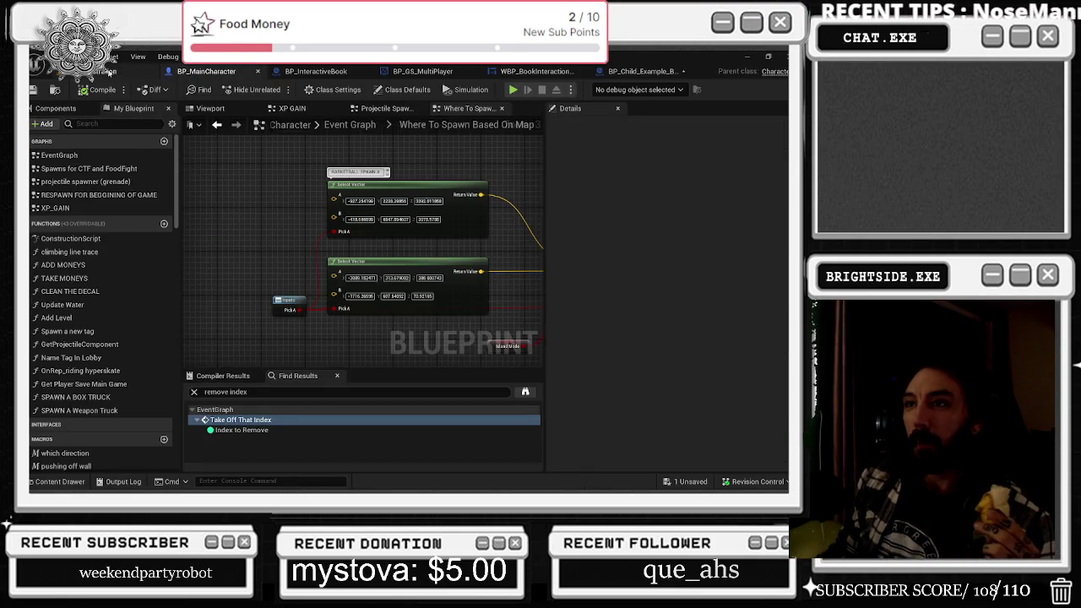
{"action": "left_click", "coordinate": [109, 72]}
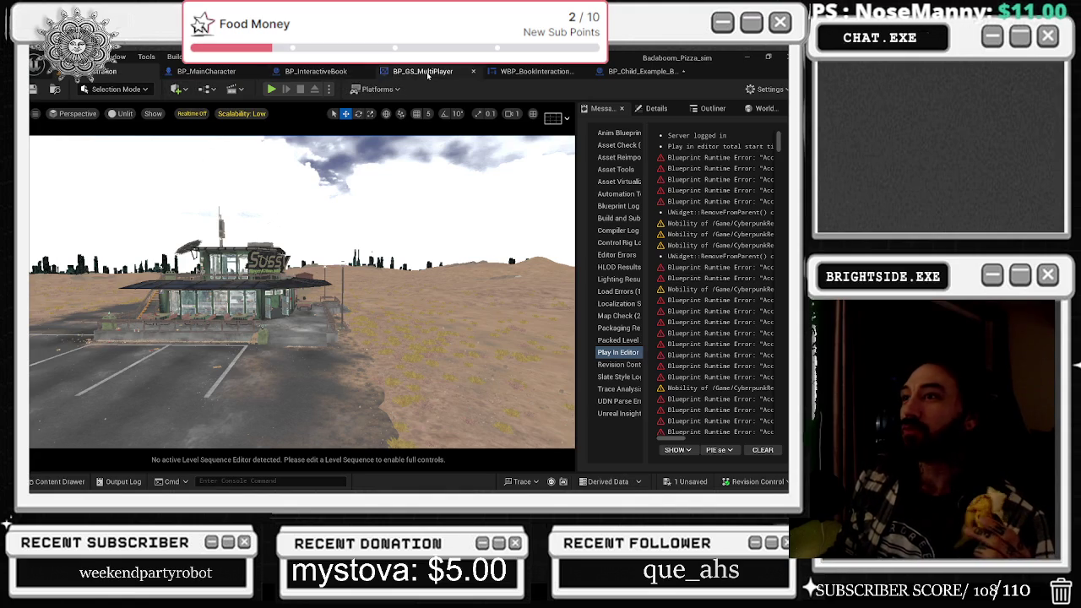
{"action": "left_click", "coordinate": [316, 71]}
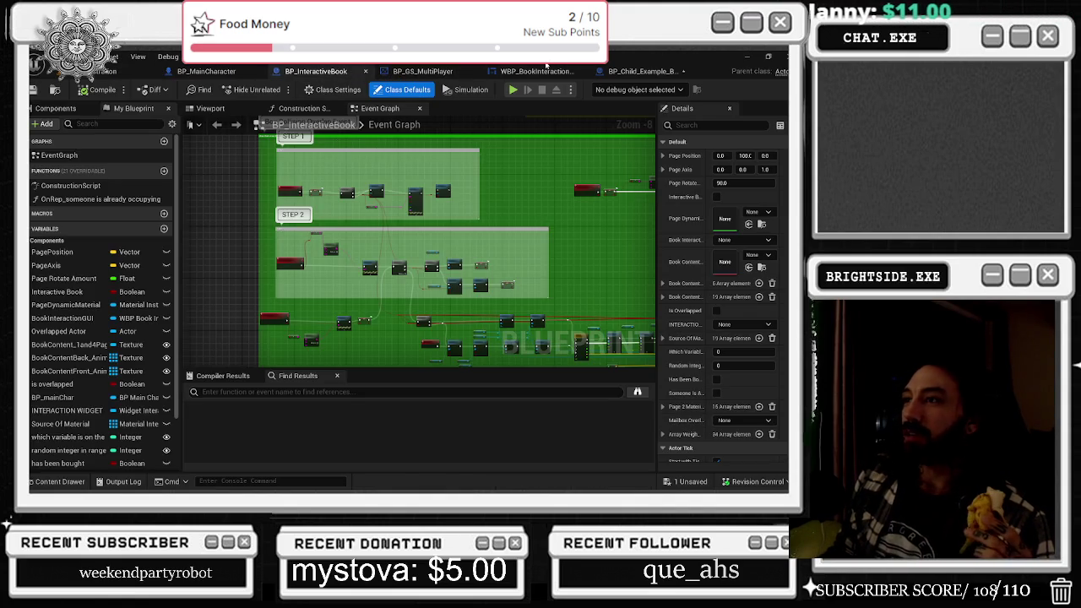
{"action": "left_click", "coordinate": [541, 71]}
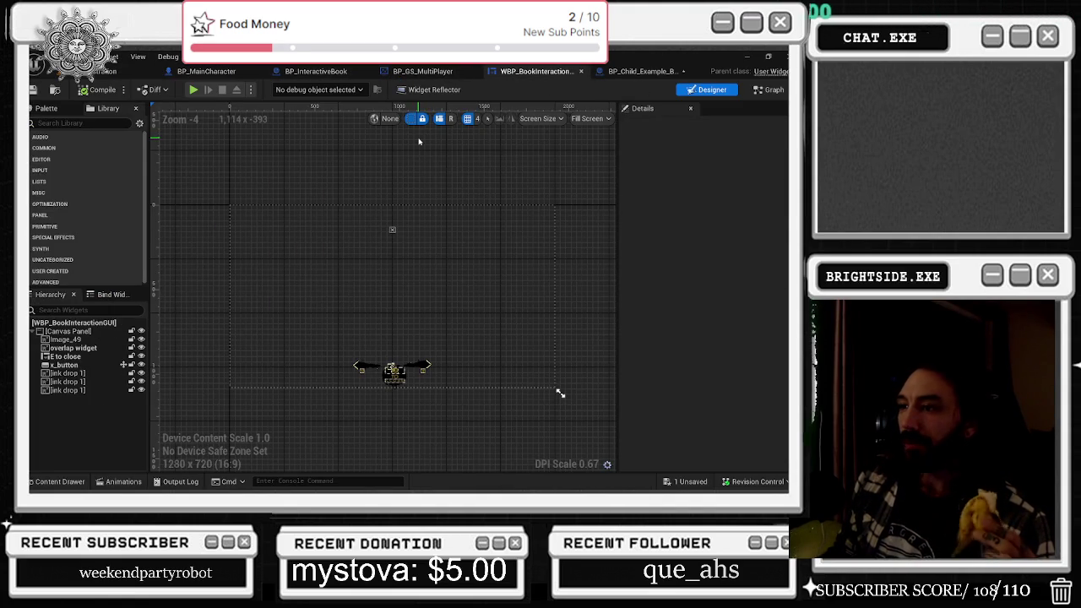
{"action": "left_click", "coordinate": [422, 71]}
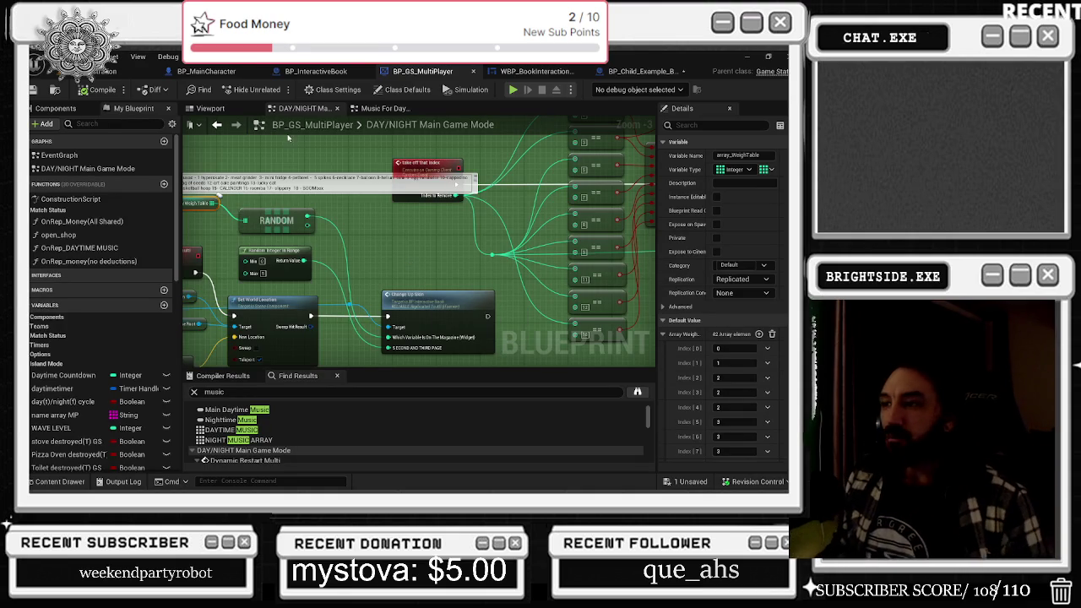
- Set Change Up Skin's magazine value to 17, compile BP_GS_MultiPlayer, and return to the level editor
{"action": "scroll", "coordinate": [405, 285], "scroll_direction": "down", "scroll_amount": 2}
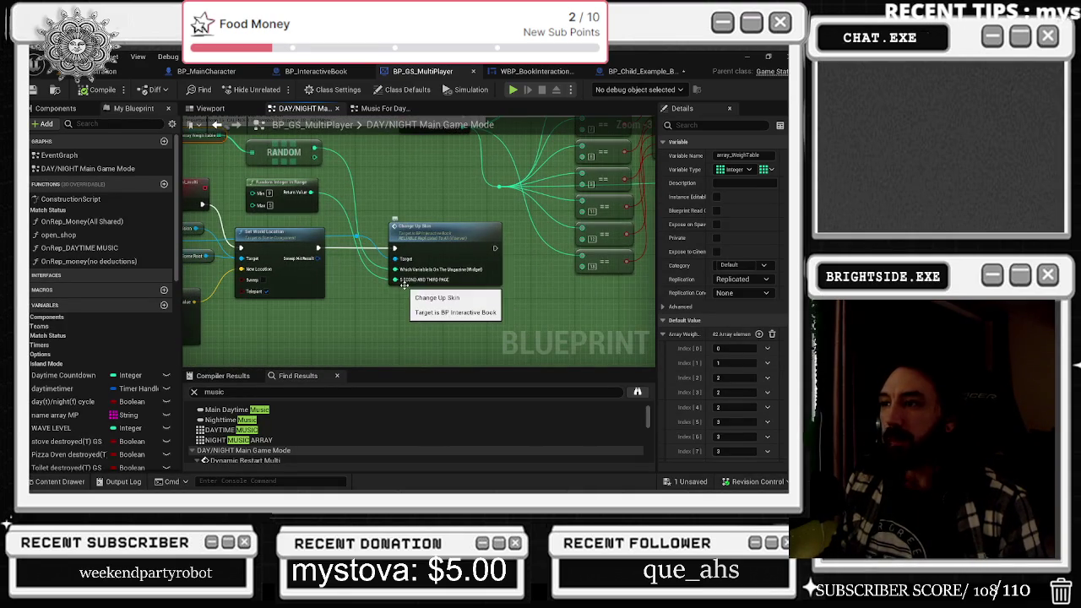
{"action": "scroll", "coordinate": [405, 285], "scroll_direction": "up", "scroll_amount": 1}
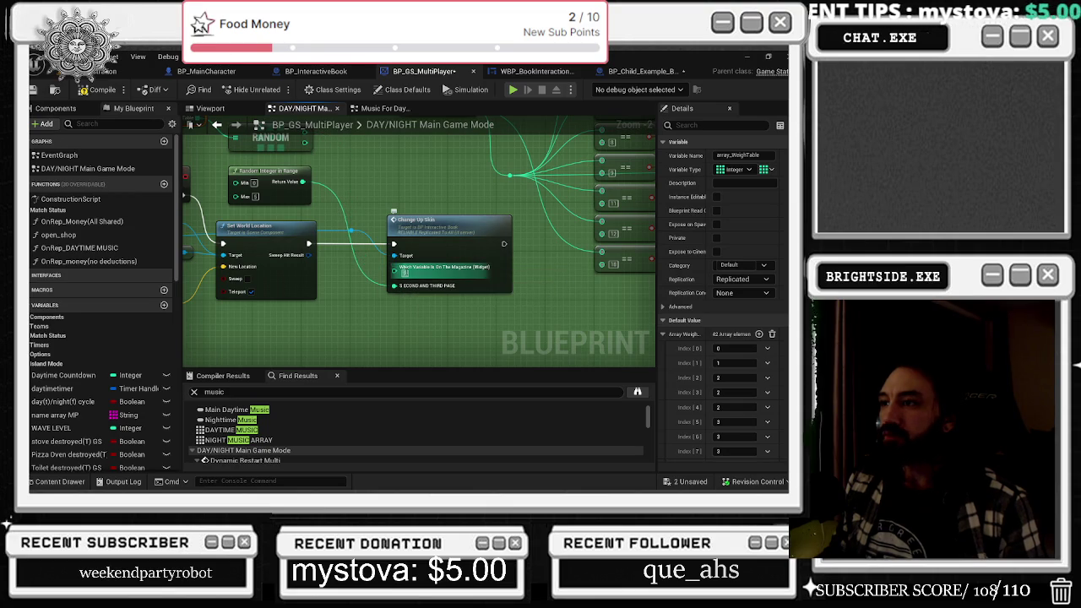
{"action": "type", "text": "17"}
{"action": "key", "text": "Return"}
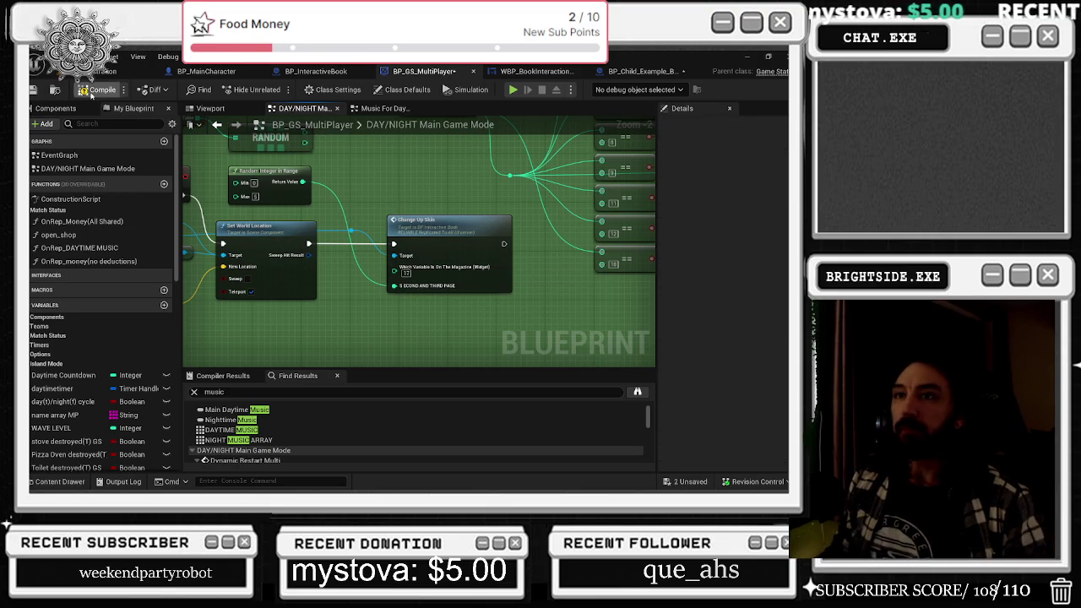
{"action": "left_click", "coordinate": [33, 90]}
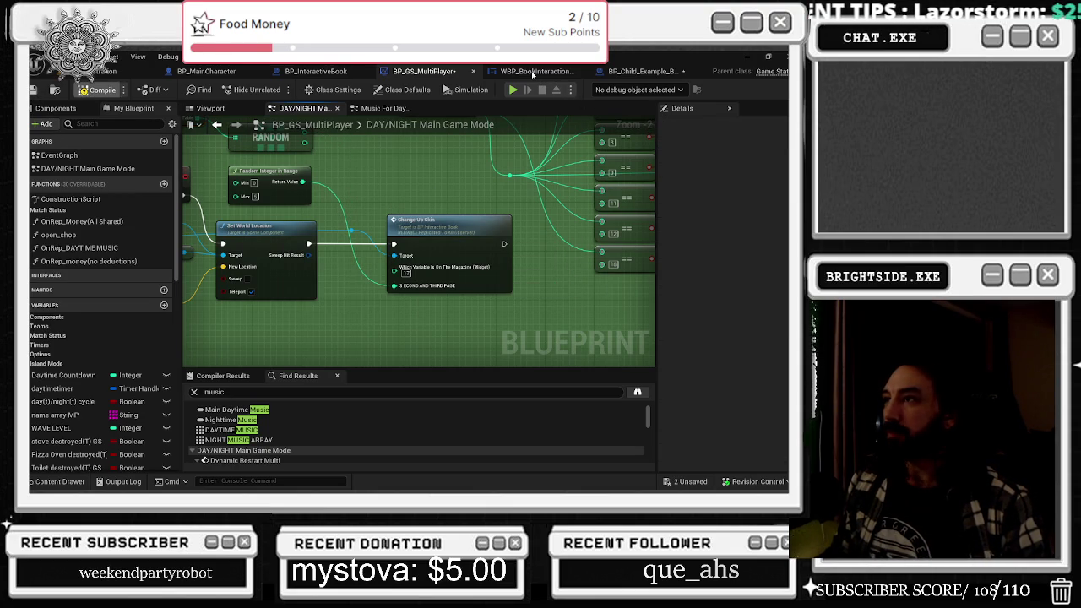
{"action": "left_click", "coordinate": [532, 72]}
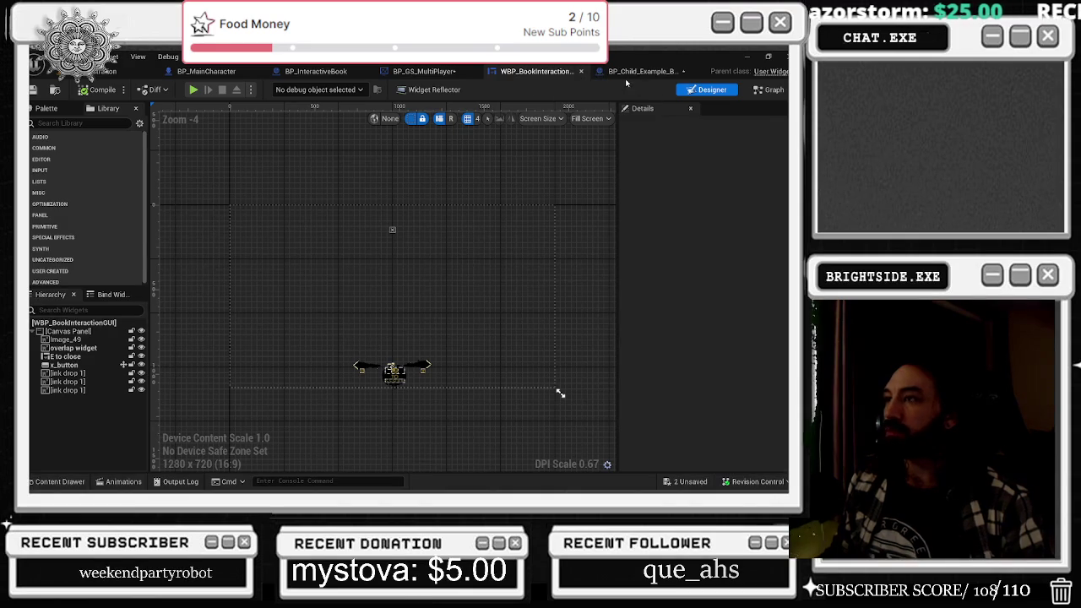
{"action": "left_click", "coordinate": [636, 72]}
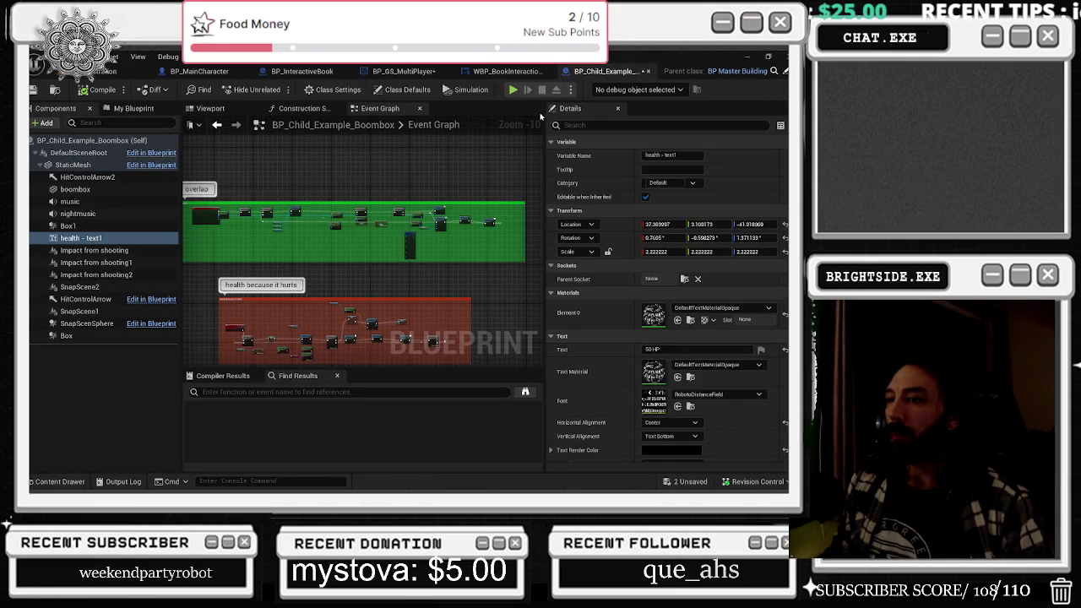
{"action": "left_click", "coordinate": [119, 71]}
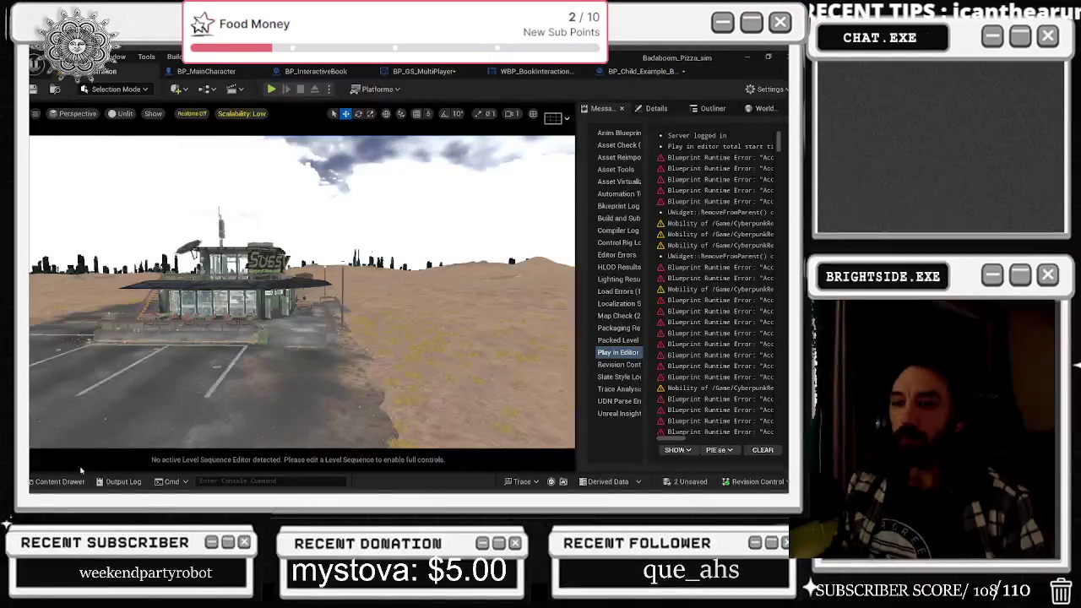
- Search all project content for 'customer' in the Content Drawer and open BP_Organ_Doctor_Customer
{"action": "left_click", "coordinate": [59, 481]}
{"action": "type", "text": "nighttime"}
{"action": "left_click", "coordinate": [85, 266]}
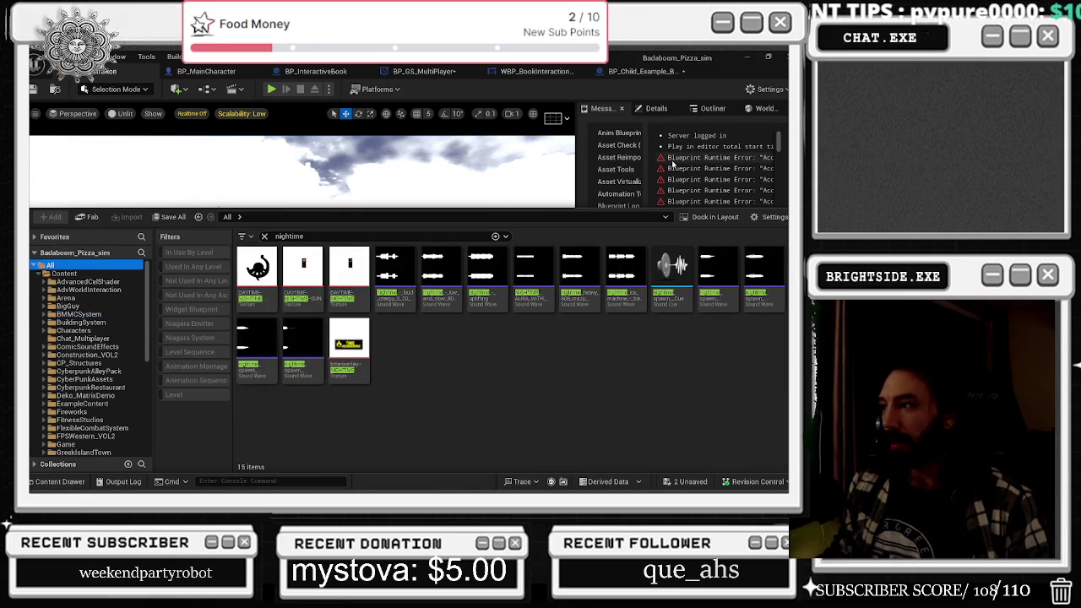
{"action": "key", "text": "ctrl+f"}
{"action": "type", "text": "customer"}
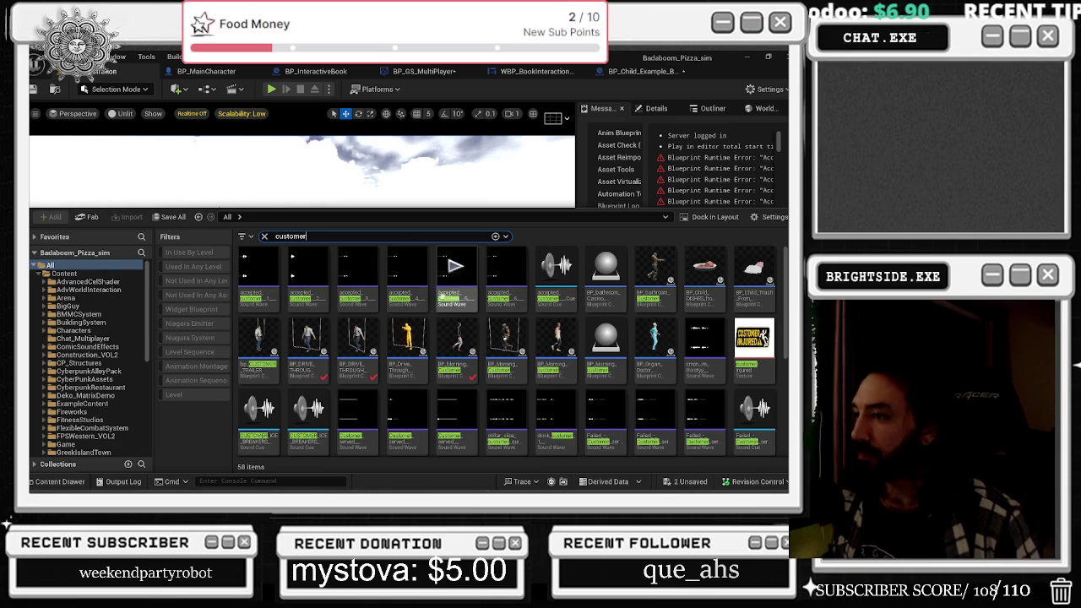
{"action": "double_click", "coordinate": [655, 355]}
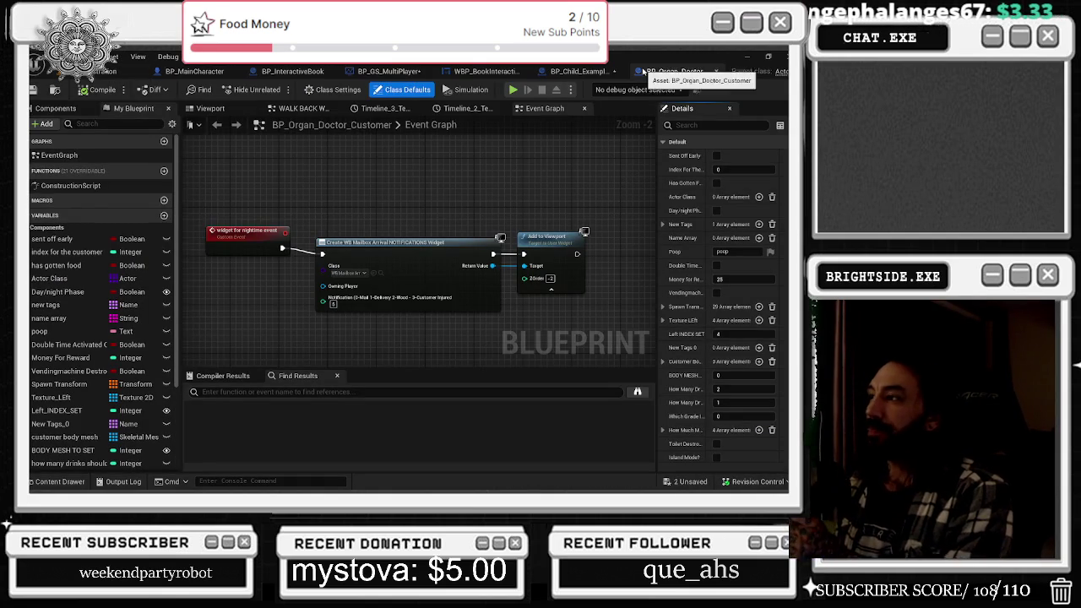
- Wrap the three nighttime widget nodes in a 'mailbox widget' comment with Show Bubble ticked
{"action": "scroll", "coordinate": [317, 266], "scroll_direction": "down", "scroll_amount": 4}
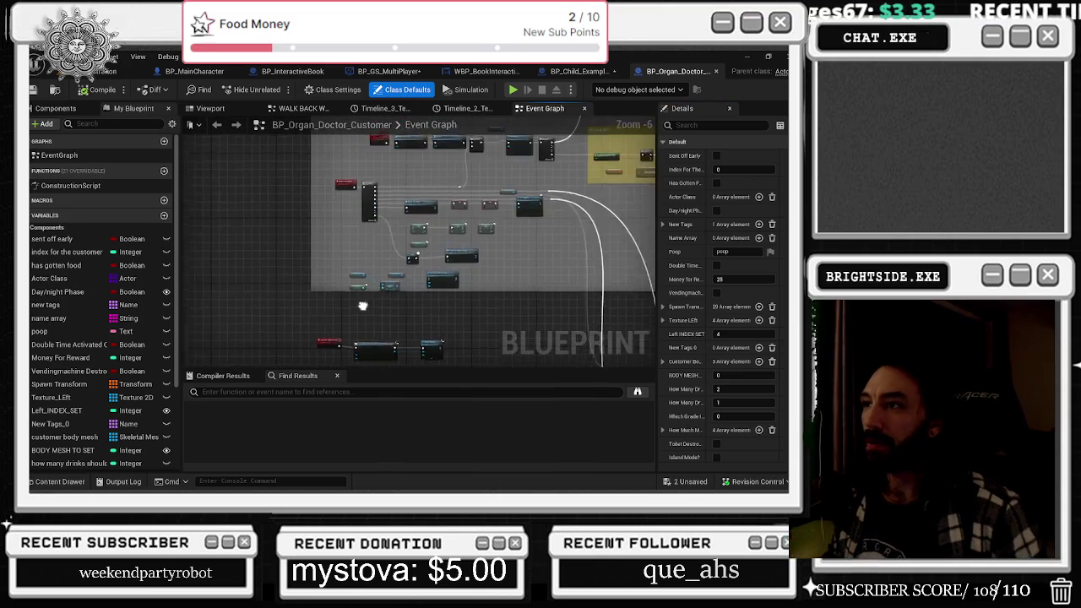
{"action": "left_click_drag", "start_coordinate": [318, 266], "coordinate": [498, 342]}
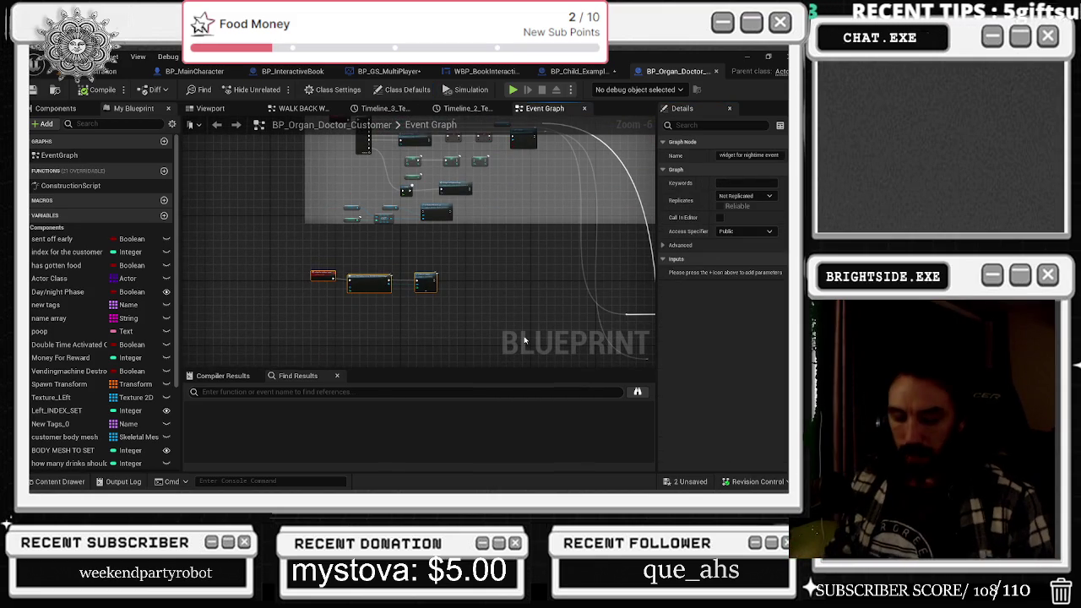
{"action": "key", "text": "c"}
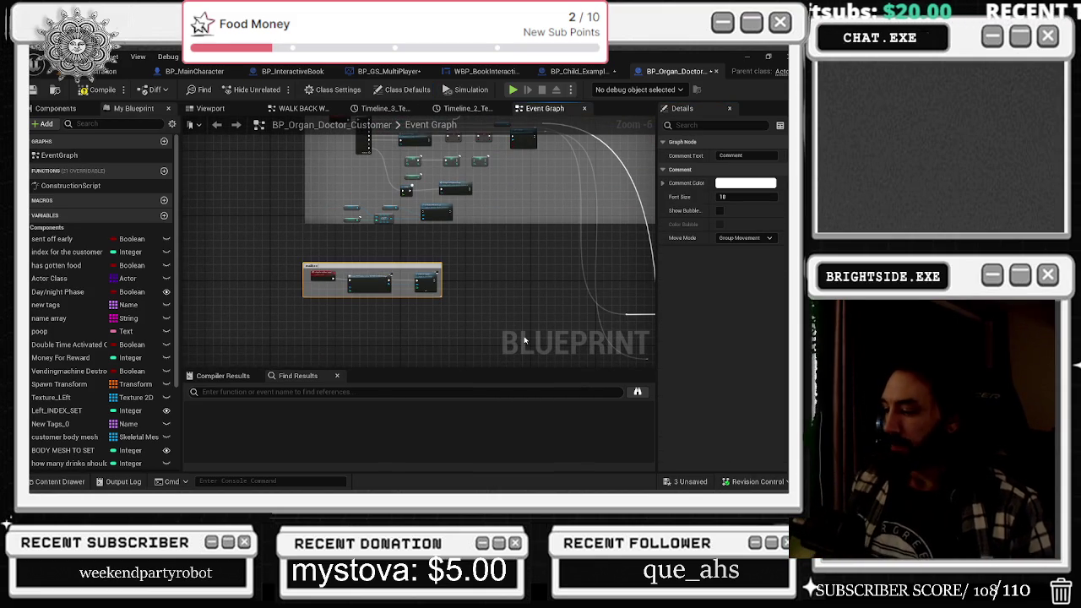
{"action": "type", "text": "mailbox widget"}
{"action": "key", "text": "Return"}
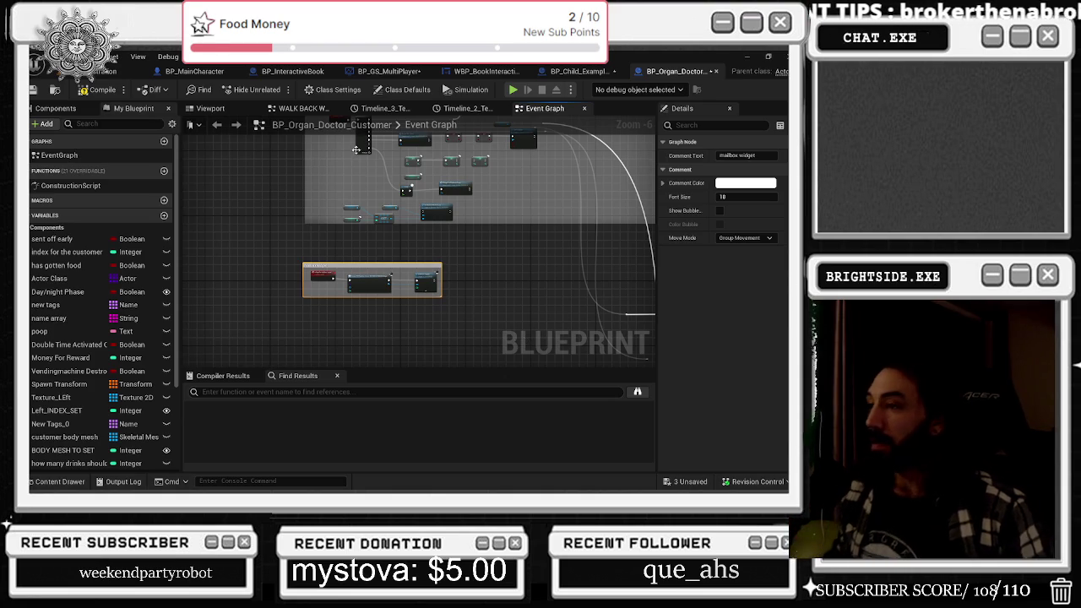
{"action": "left_click_drag", "start_coordinate": [389, 246], "coordinate": [377, 323]}
{"action": "left_click", "coordinate": [719, 210]}
- Extend the comment box, nudge the small node group right, and pan to the green begin play comment
{"action": "mouse_move", "coordinate": [393, 265]}
{"action": "left_mouse_down"}
{"action": "mouse_move", "coordinate": [321, 264]}
{"action": "mouse_move", "coordinate": [325, 287]}
{"action": "mouse_move", "coordinate": [325, 238]}
{"action": "left_mouse_up"}
{"action": "mouse_move", "coordinate": [408, 272]}
{"action": "left_mouse_down"}
{"action": "mouse_move", "coordinate": [411, 292]}
{"action": "mouse_move", "coordinate": [373, 350]}
{"action": "mouse_move", "coordinate": [464, 255]}
{"action": "left_mouse_up"}
{"action": "left_click_drag", "start_coordinate": [264, 268], "coordinate": [414, 283]}
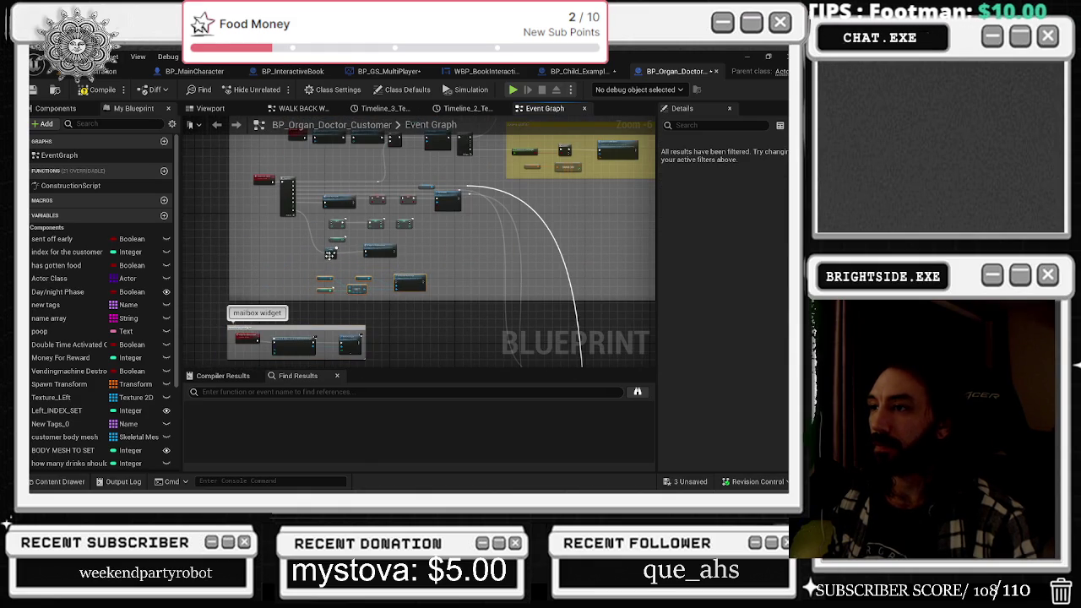
{"action": "scroll", "coordinate": [397, 286], "scroll_direction": "up", "scroll_amount": 4}
{"action": "scroll", "coordinate": [432, 255], "scroll_direction": "down", "scroll_amount": 4}
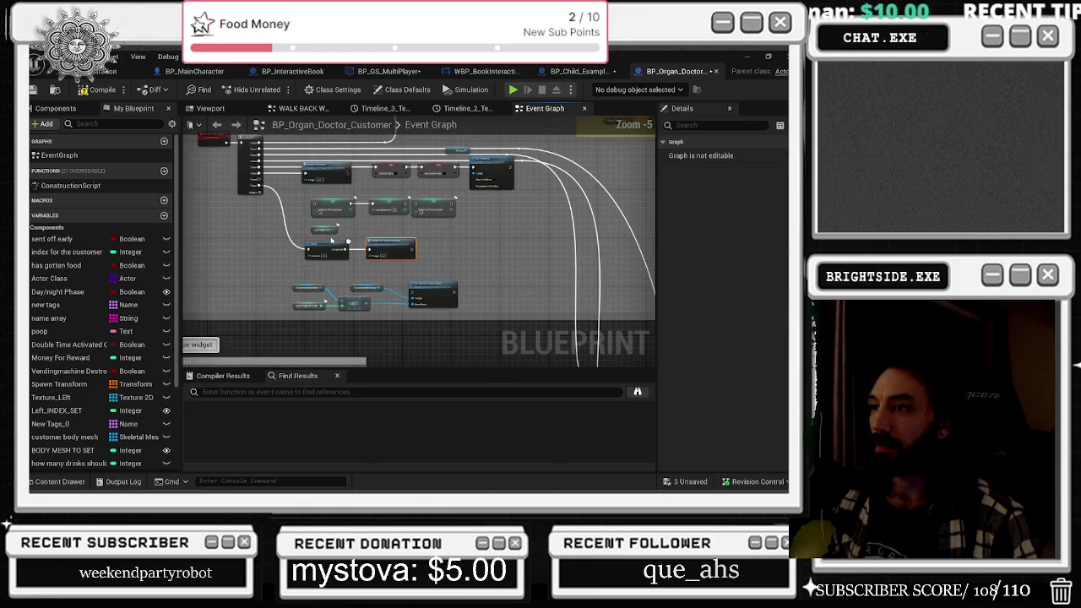
{"action": "scroll", "coordinate": [399, 201], "scroll_direction": "down", "scroll_amount": 4}
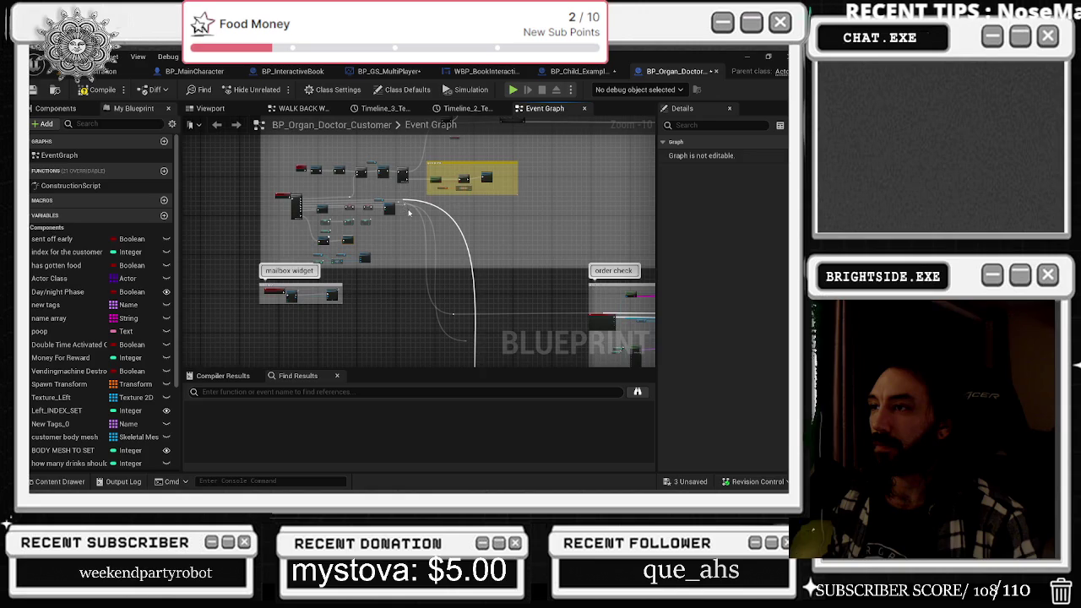
{"action": "scroll", "coordinate": [410, 209], "scroll_direction": "up", "scroll_amount": 2}
{"action": "scroll", "coordinate": [466, 222], "scroll_direction": "down", "scroll_amount": 4}
{"action": "mouse_move", "coordinate": [466, 222]}
{"action": "left_mouse_down"}
{"action": "mouse_move", "coordinate": [247, 274]}
{"action": "mouse_move", "coordinate": [254, 282]}
{"action": "left_mouse_up"}
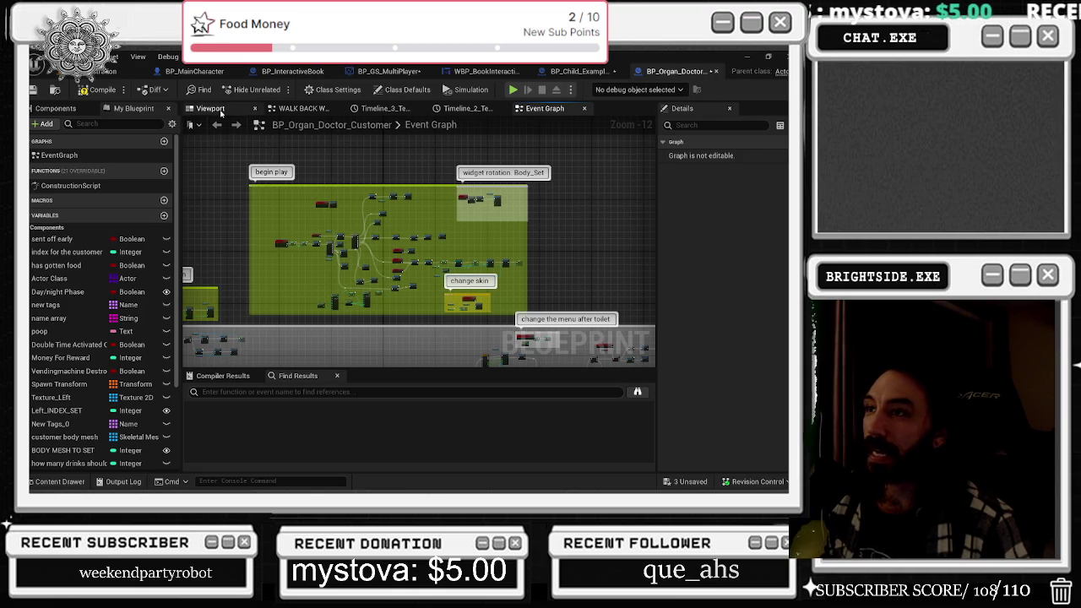
- Find all references to the Widget component from the blueprint's Components list
{"action": "left_click", "coordinate": [221, 113]}
{"action": "left_click", "coordinate": [554, 110]}
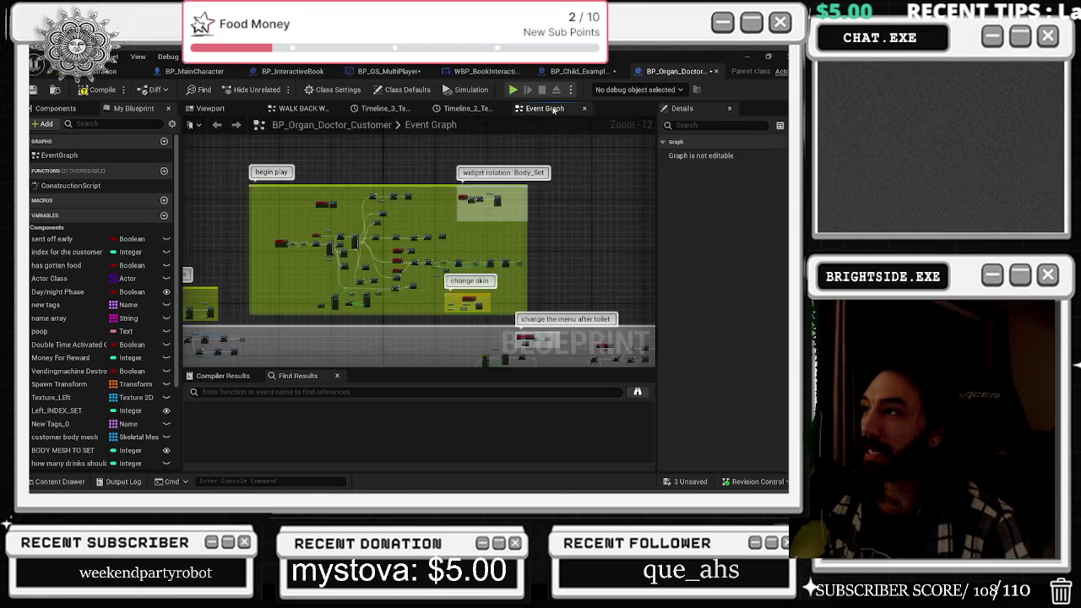
{"action": "scroll", "coordinate": [397, 228], "scroll_direction": "up", "scroll_amount": 8}
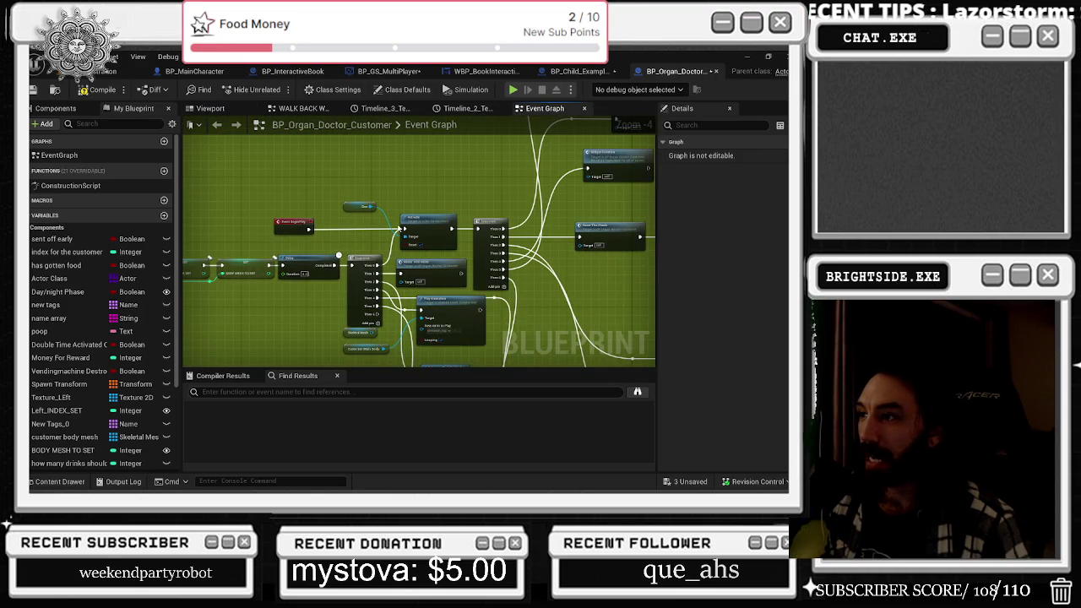
{"action": "left_click", "coordinate": [57, 109]}
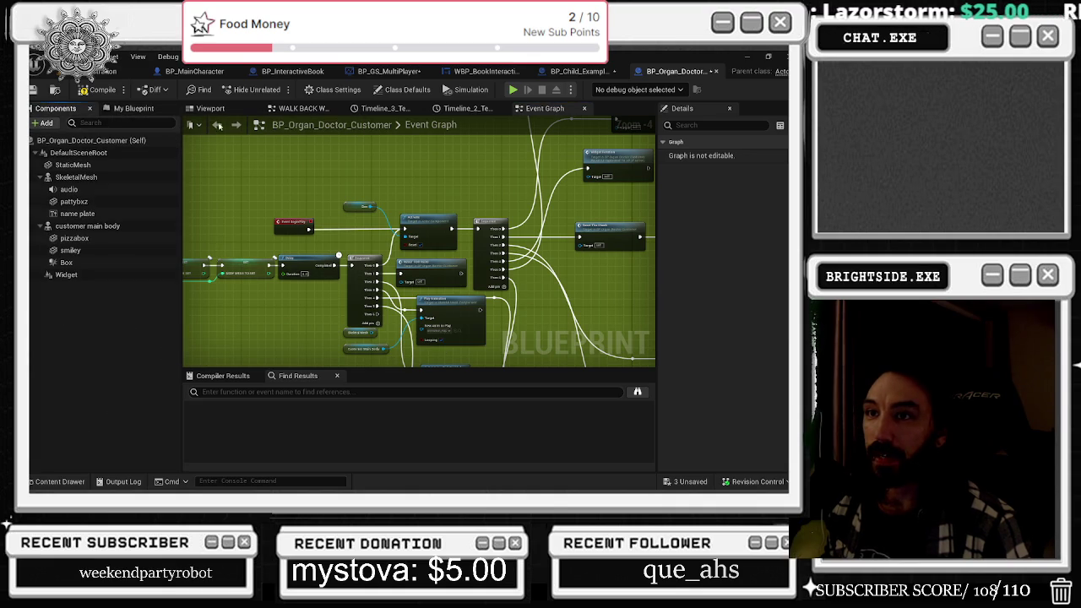
{"action": "left_click", "coordinate": [90, 276]}
{"action": "right_click", "coordinate": [89, 275]}
{"action": "mouse_move", "coordinate": [148, 301]}
{"action": "left_click", "coordinate": [226, 311]}
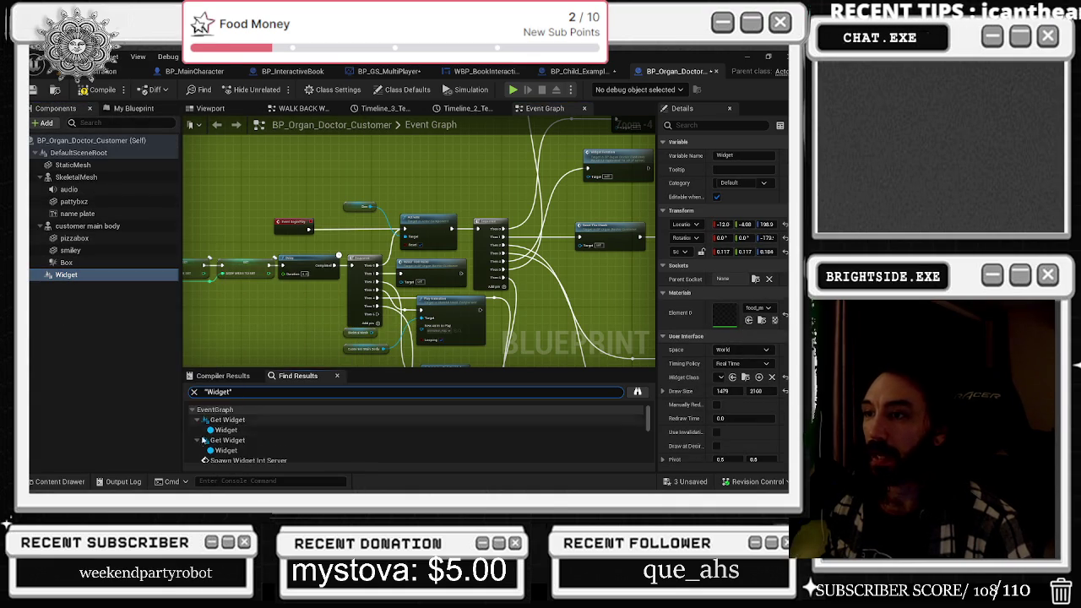
- Step through the Get Widget results and jump to the Widget Rotation event
{"action": "left_click", "coordinate": [228, 420]}
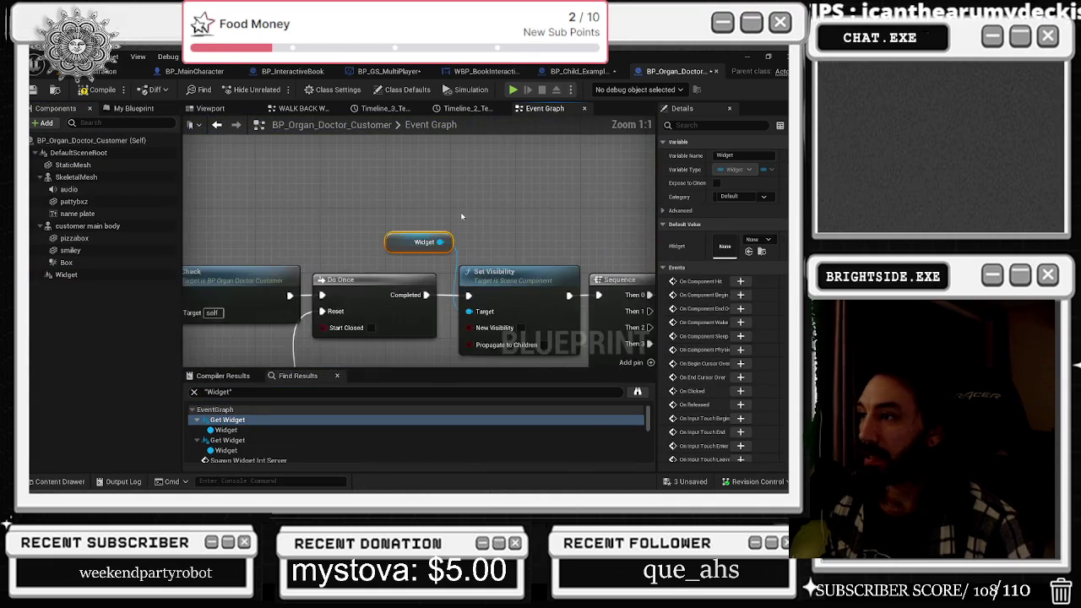
{"action": "left_click", "coordinate": [227, 440]}
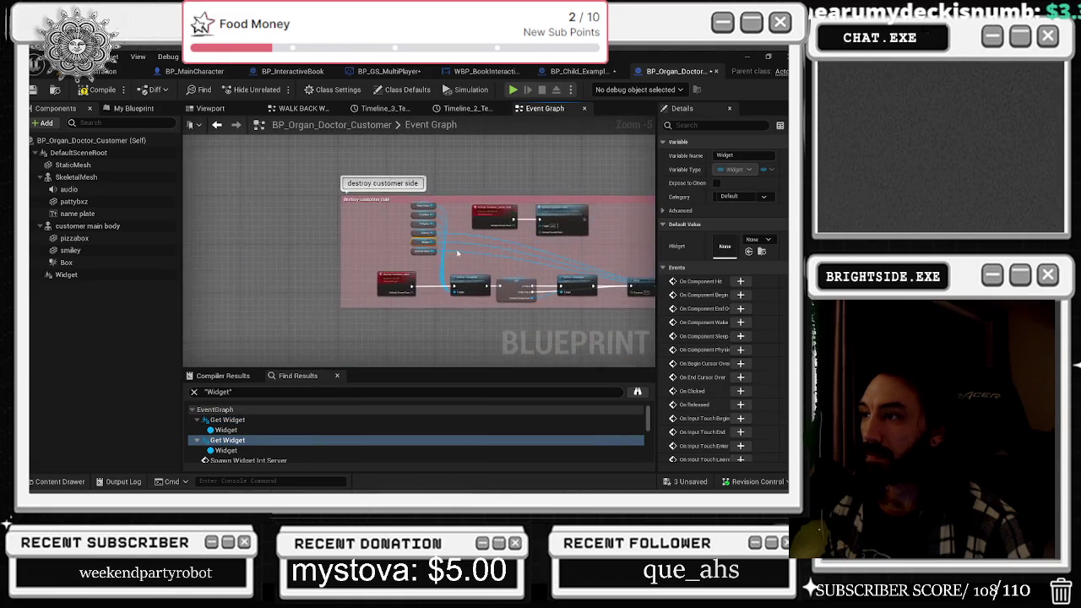
{"action": "scroll", "coordinate": [372, 225], "scroll_direction": "down", "scroll_amount": 3}
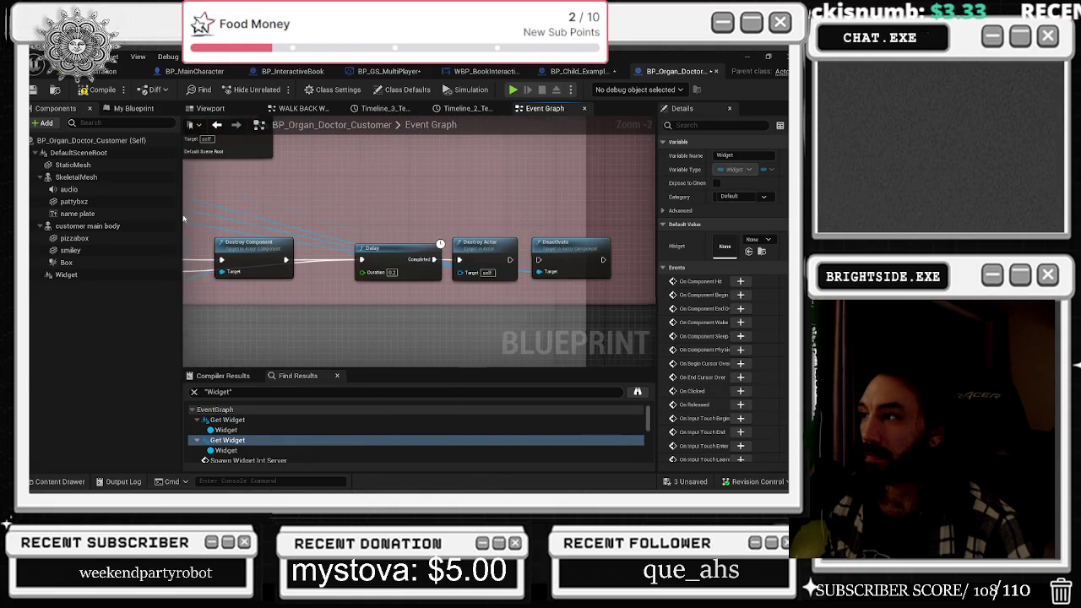
{"action": "scroll", "coordinate": [264, 406], "scroll_direction": "down", "scroll_amount": 2}
{"action": "left_click", "coordinate": [227, 431]}
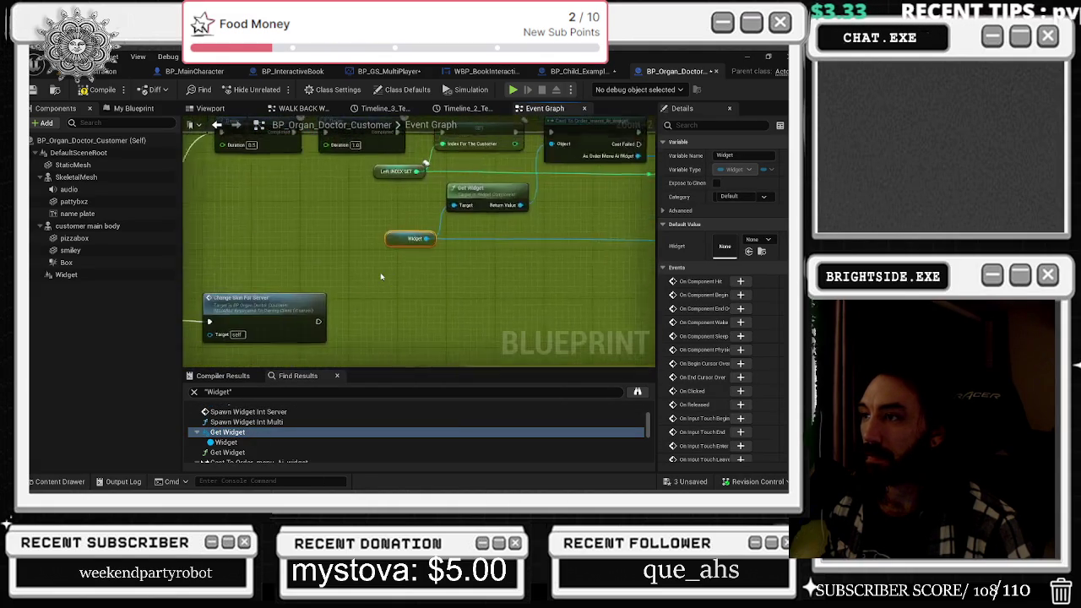
{"action": "scroll", "coordinate": [413, 263], "scroll_direction": "down", "scroll_amount": 2}
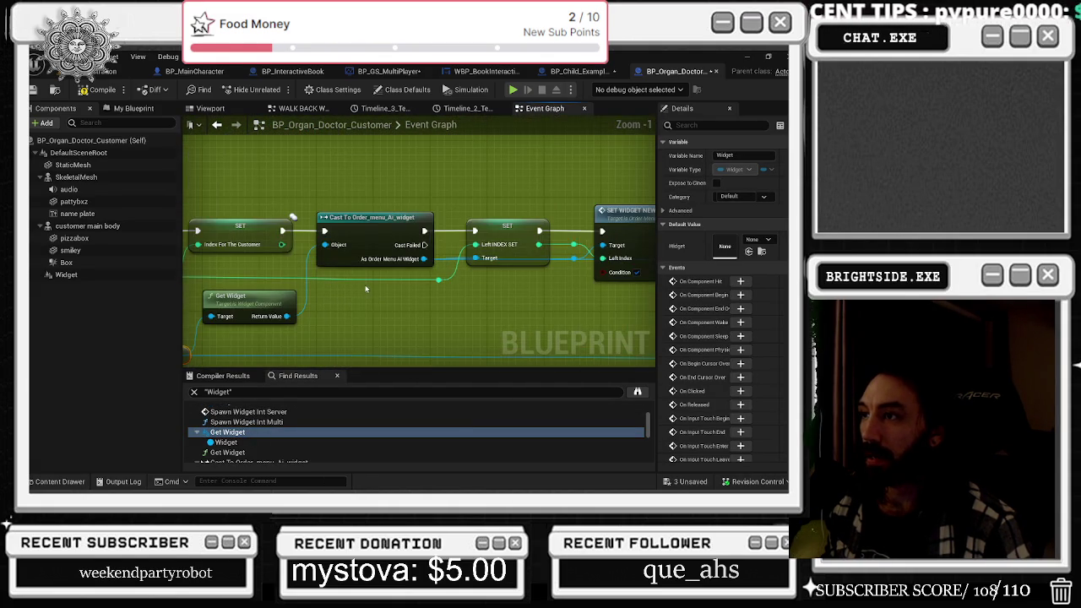
{"action": "scroll", "coordinate": [280, 273], "scroll_direction": "down", "scroll_amount": 1}
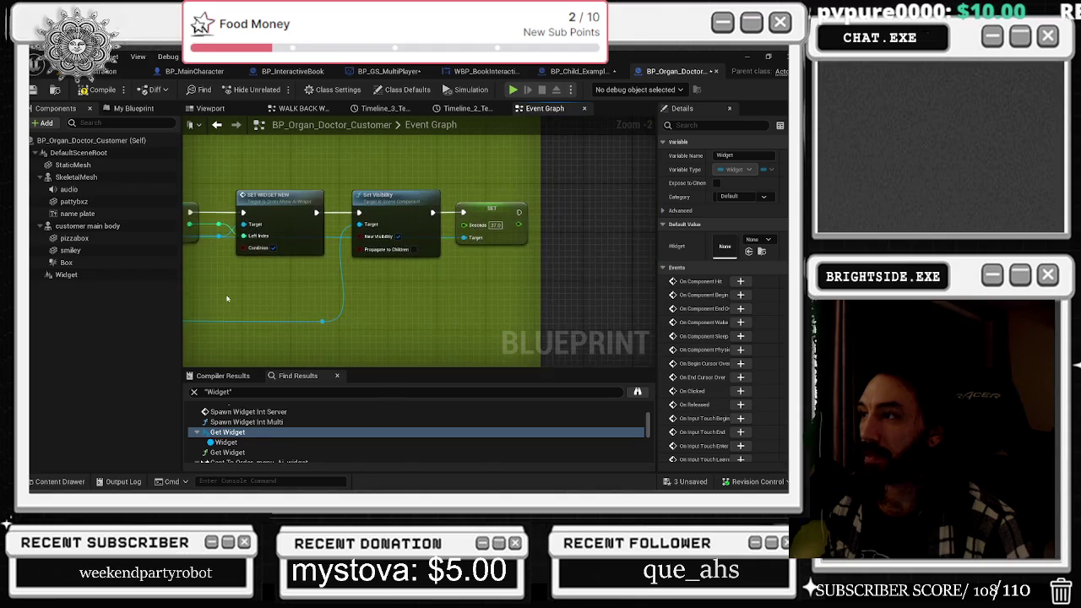
{"action": "scroll", "coordinate": [227, 298], "scroll_direction": "down", "scroll_amount": 2}
{"action": "mouse_move", "coordinate": [487, 314]}
{"action": "left_mouse_down"}
{"action": "mouse_move", "coordinate": [475, 273]}
{"action": "mouse_move", "coordinate": [335, 279]}
{"action": "mouse_move", "coordinate": [367, 269]}
{"action": "left_mouse_up"}
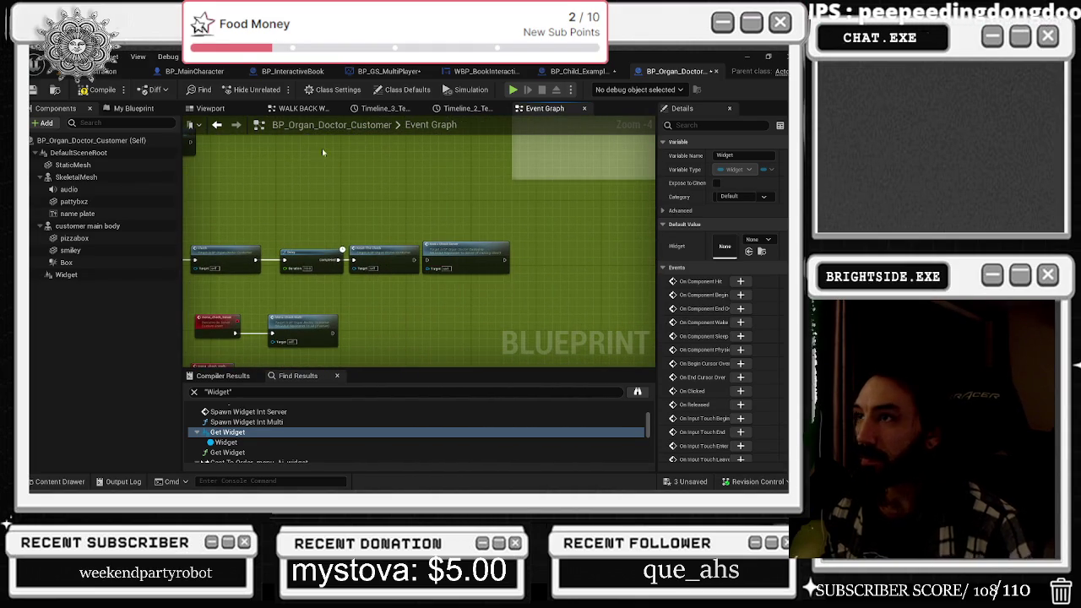
{"action": "scroll", "coordinate": [310, 419], "scroll_direction": "down", "scroll_amount": 2}
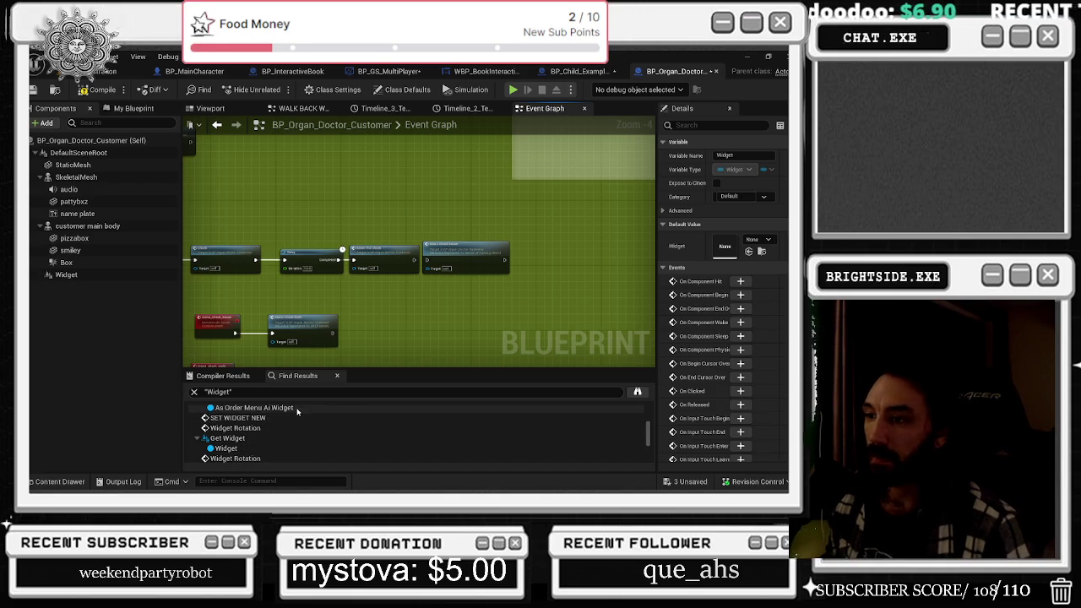
{"action": "left_click", "coordinate": [266, 428]}
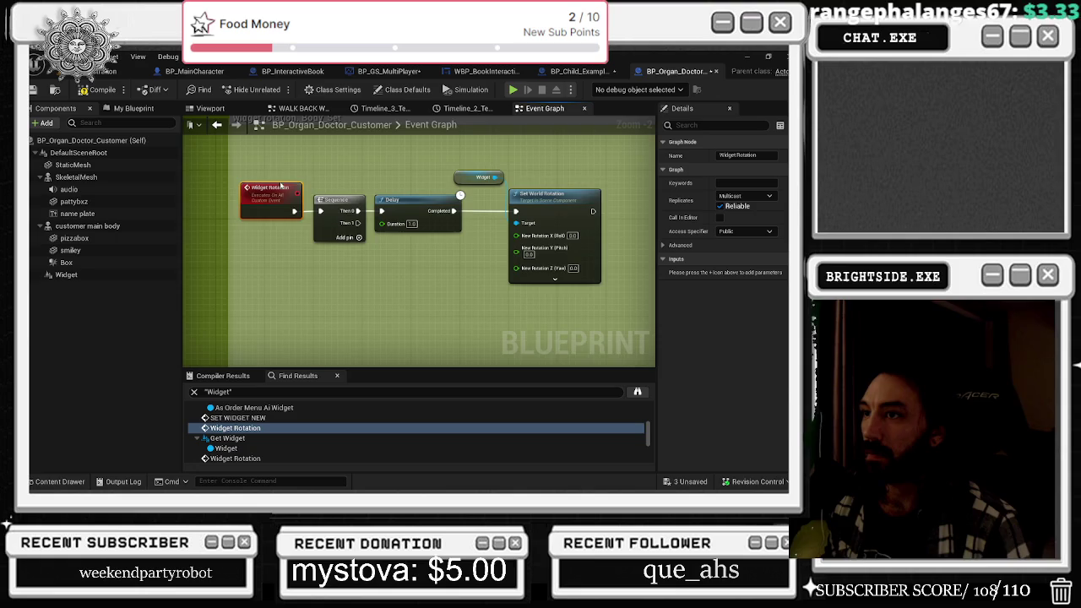
- Frame the Widget Rotation comment group, save the customer blueprint, and return to the level editor
{"action": "scroll", "coordinate": [309, 337], "scroll_direction": "down", "scroll_amount": 1}
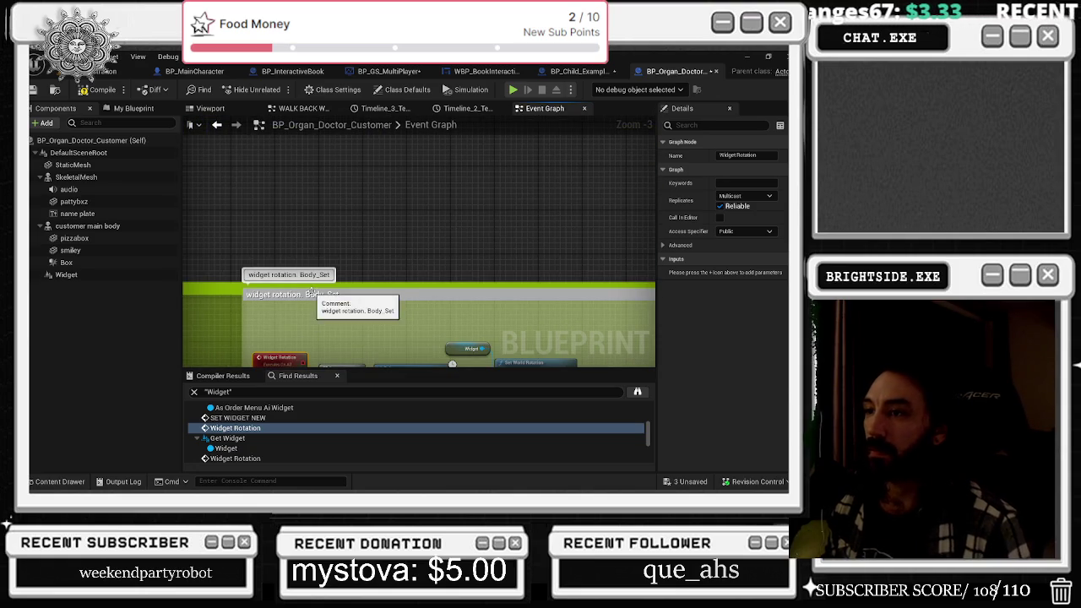
{"action": "left_click_drag", "start_coordinate": [309, 212], "coordinate": [326, 124]}
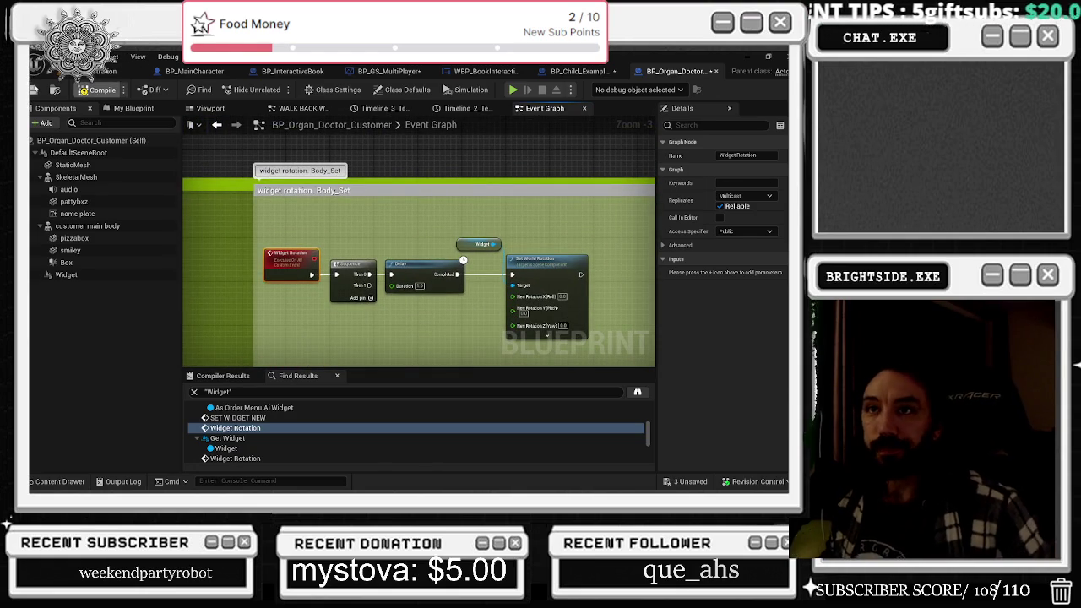
{"action": "key", "text": "ctrl+s"}
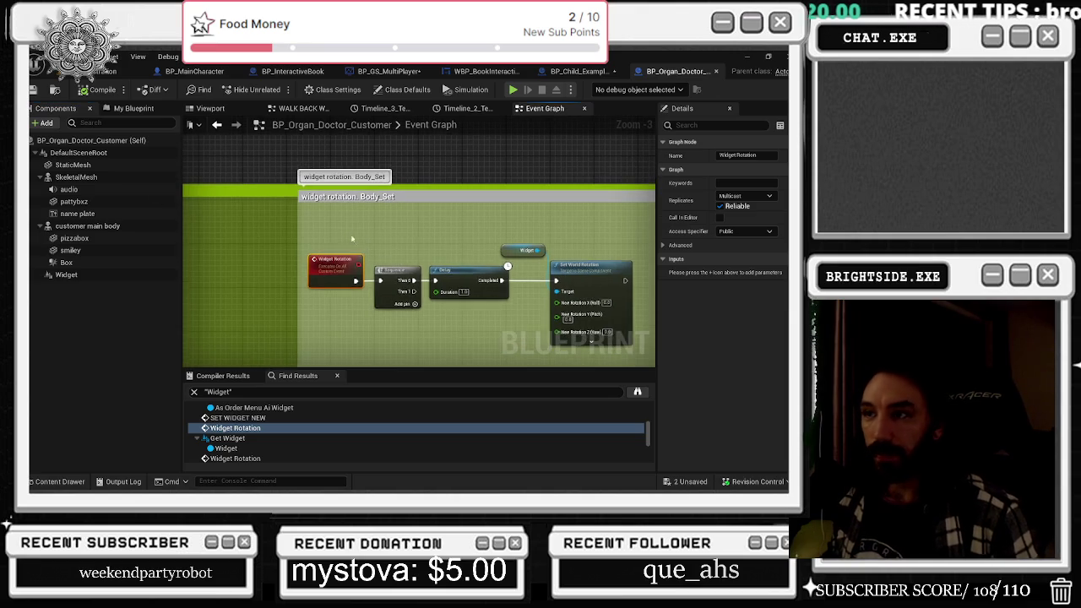
{"action": "left_click", "coordinate": [84, 71]}
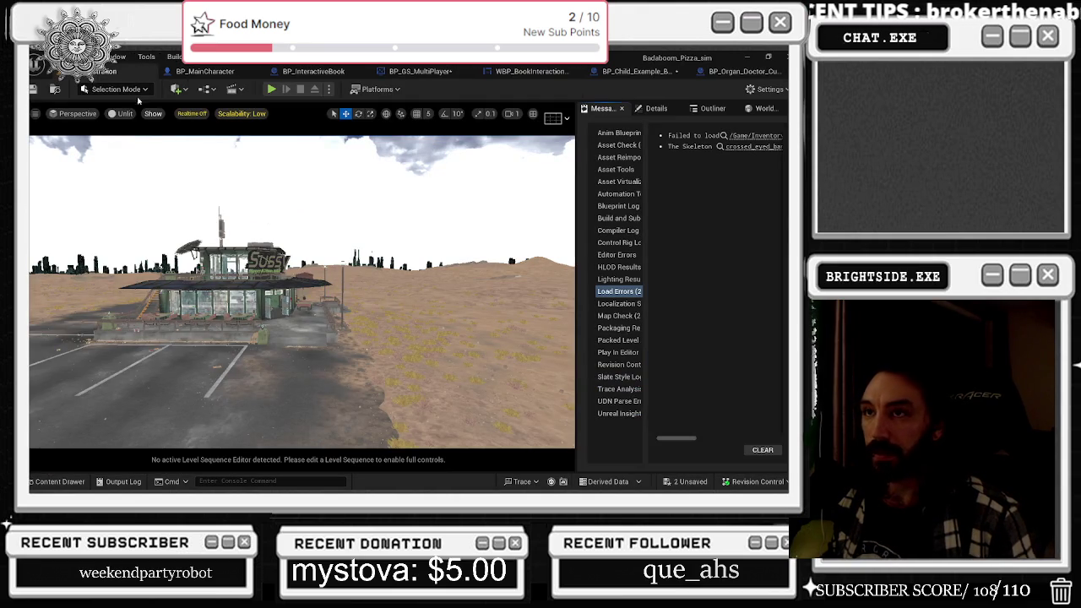
- Place a BP_Organ_Doctor_Customer in the desert near the pole and frame it
{"action": "key", "text": "w"}
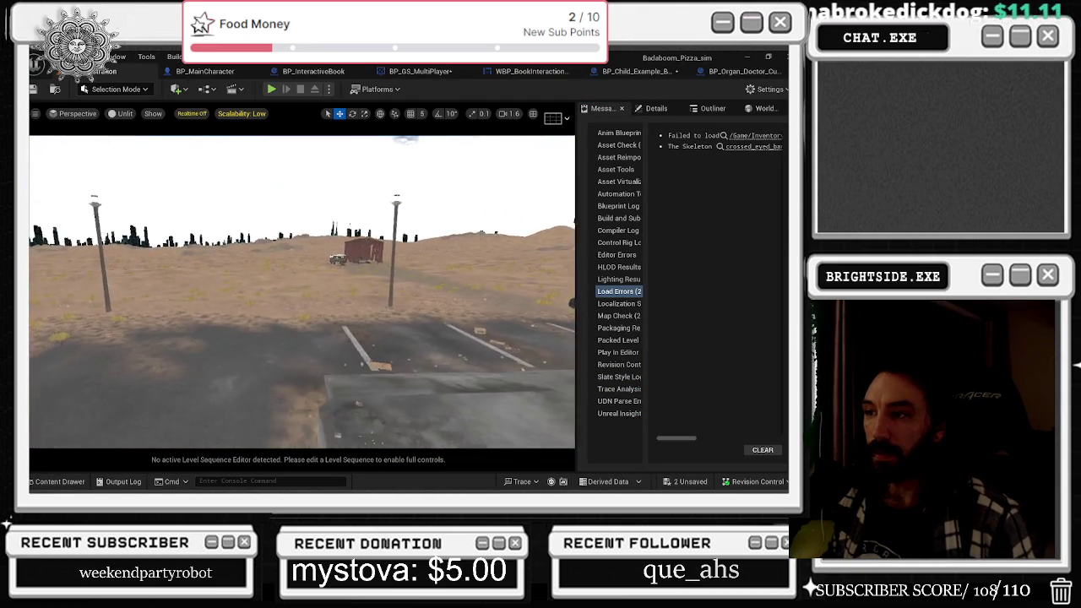
{"action": "left_click", "coordinate": [59, 481]}
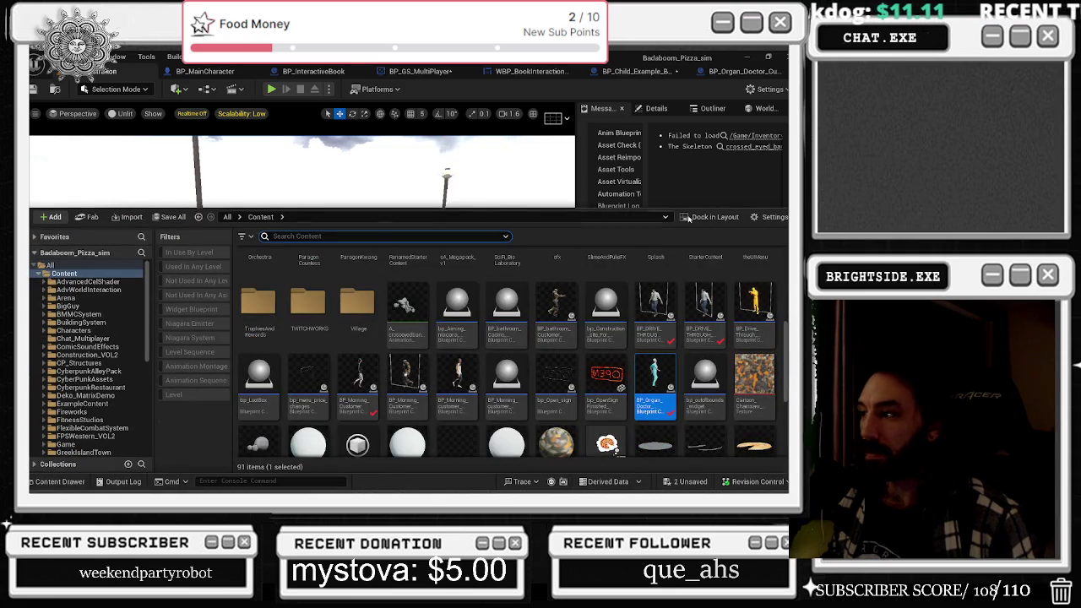
{"action": "left_click", "coordinate": [97, 273]}
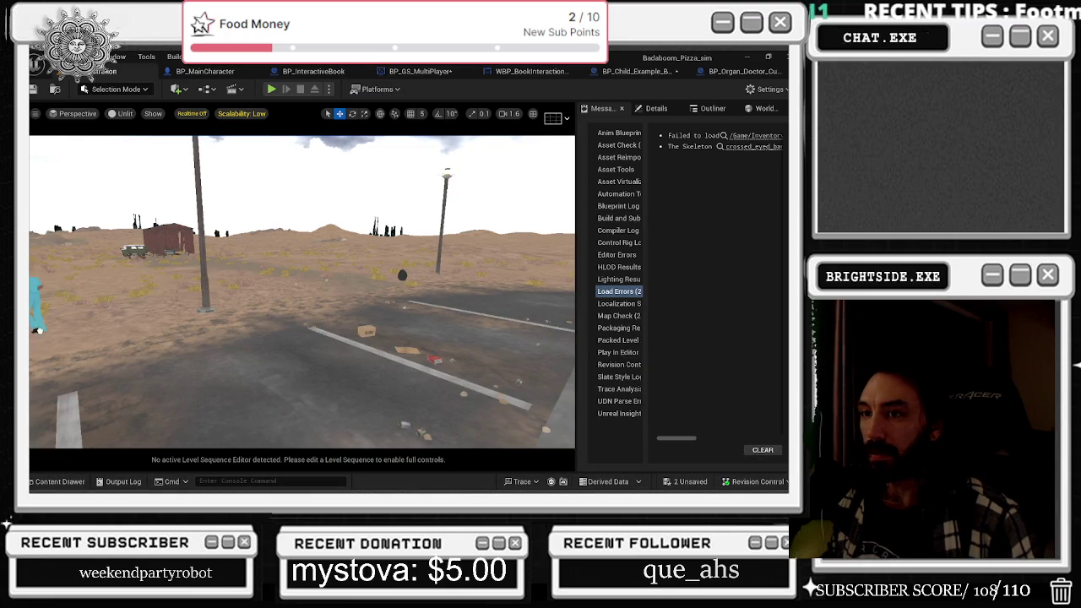
{"action": "left_click_drag", "start_coordinate": [38, 330], "coordinate": [434, 290]}
{"action": "key", "text": "f"}
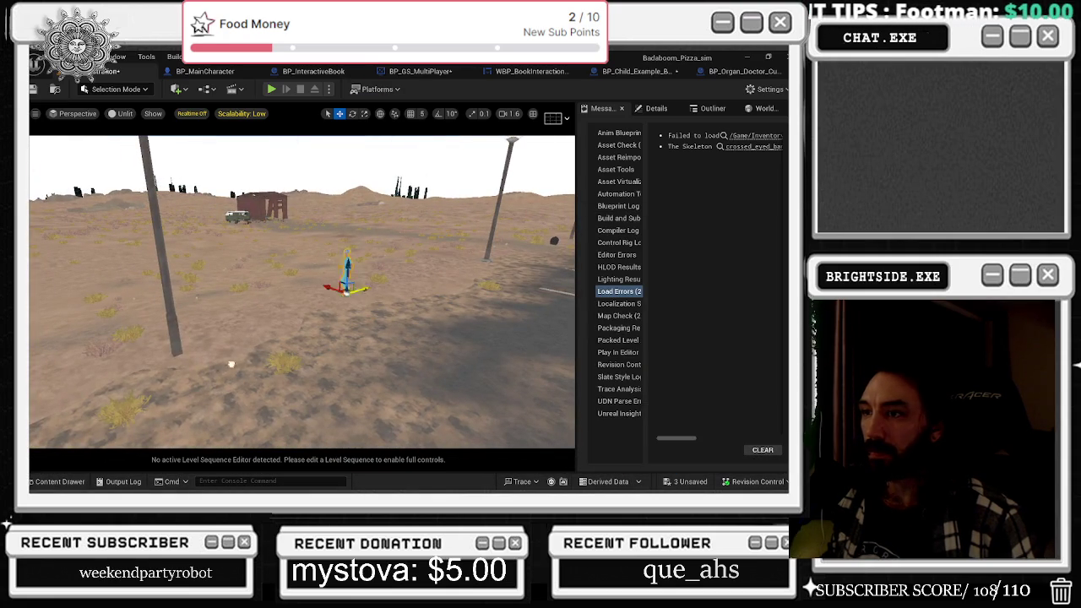
{"action": "mouse_move", "coordinate": [342, 330]}
{"action": "left_mouse_down"}
{"action": "mouse_move", "coordinate": [410, 284]}
{"action": "mouse_move", "coordinate": [515, 325]}
{"action": "left_mouse_up"}
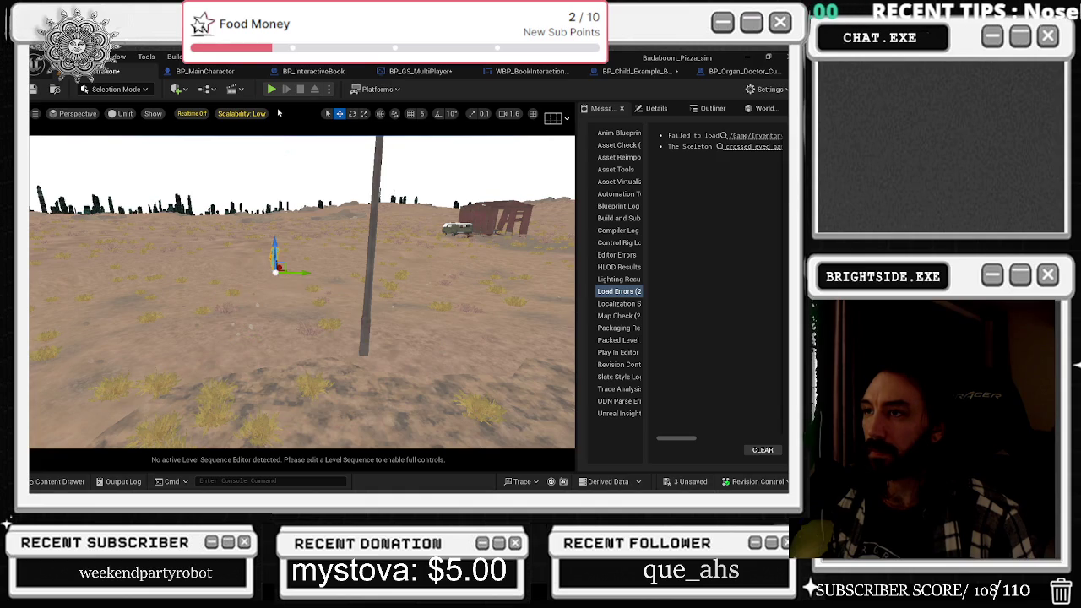
- Play-test walking past the placed customer, stop, and return to the customer blueprint
{"action": "left_click", "coordinate": [284, 90]}
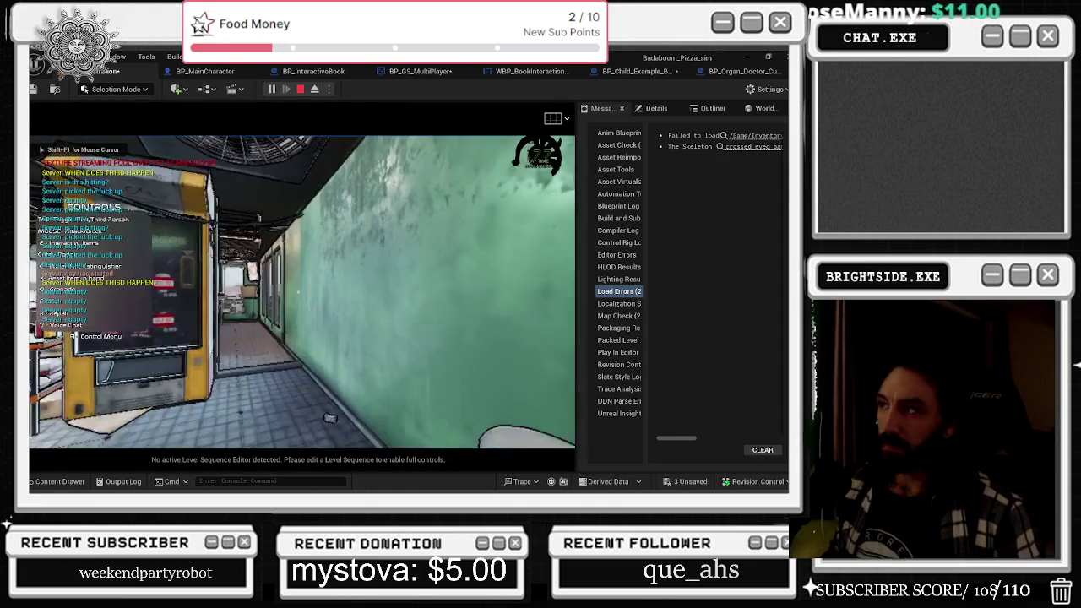
{"action": "key", "text": "w"}
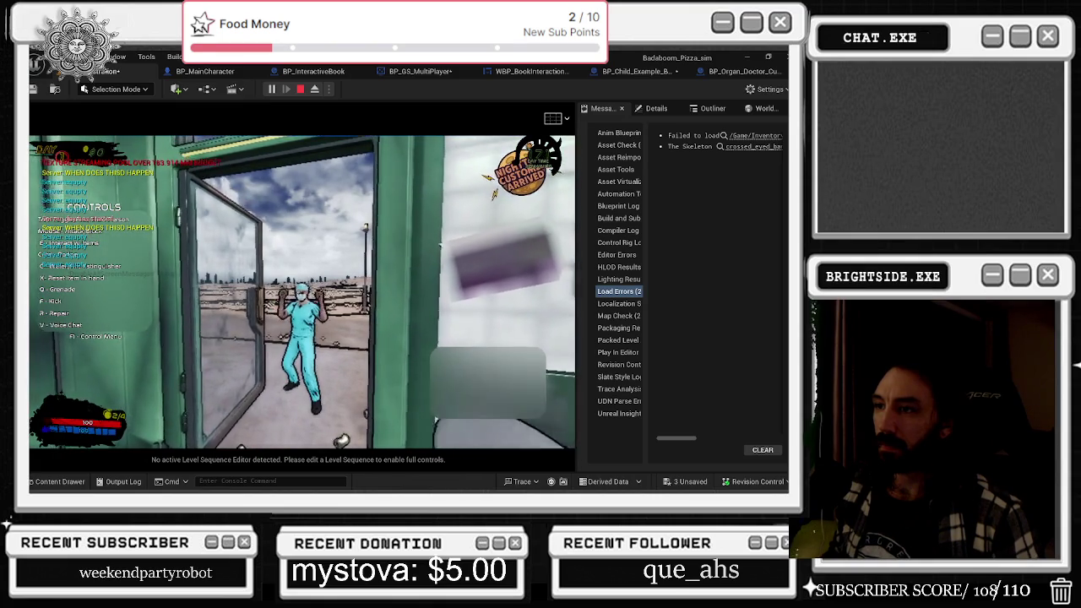
{"action": "key", "text": "w"}
{"action": "key", "text": "Escape"}
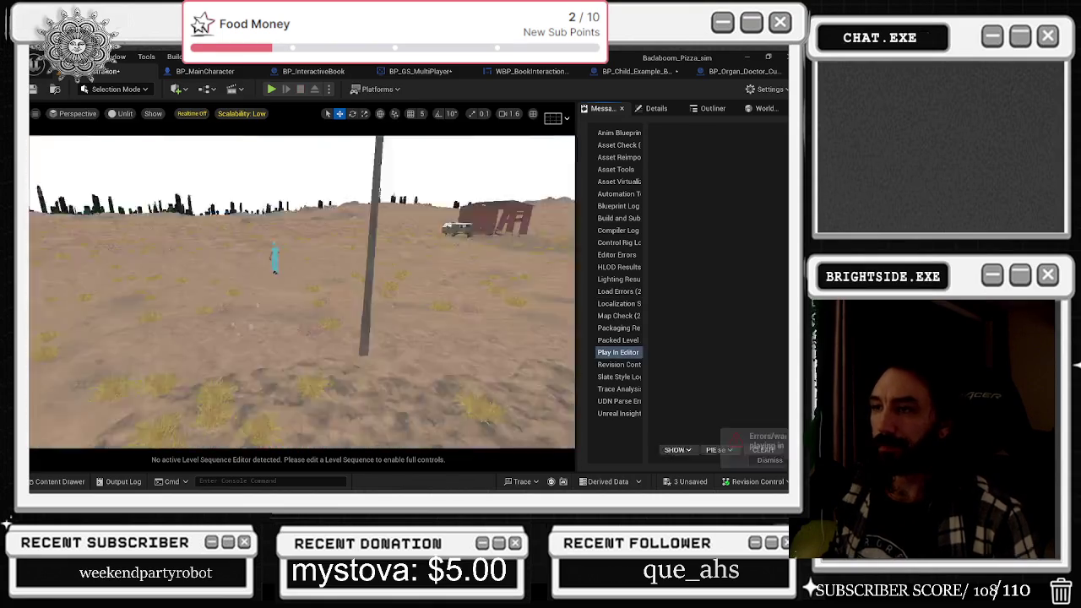
{"action": "left_click", "coordinate": [743, 71]}
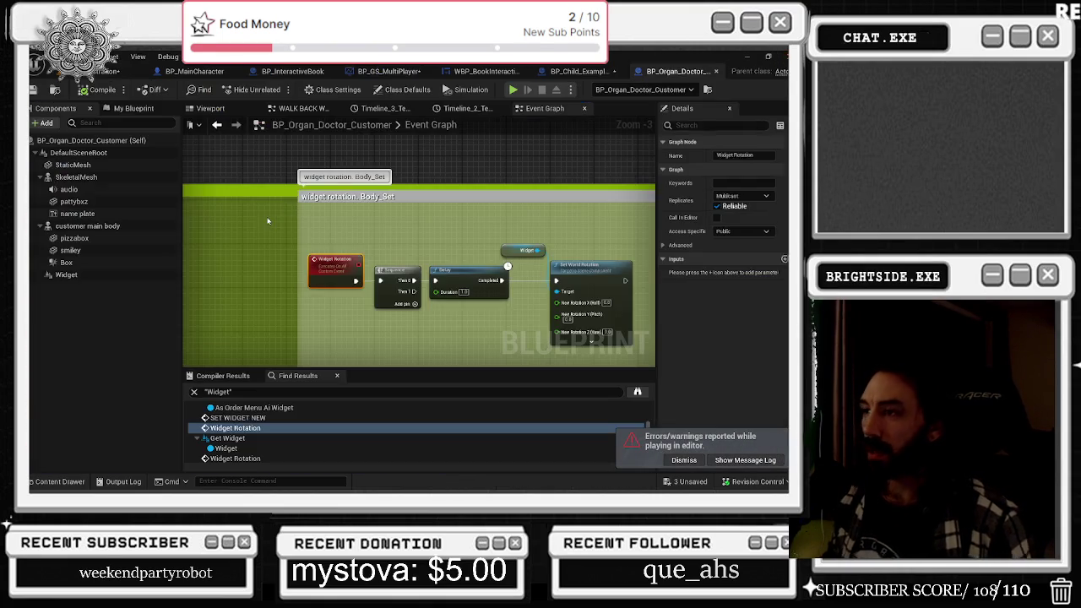
{"action": "scroll", "coordinate": [371, 328], "scroll_direction": "up", "scroll_amount": 1}
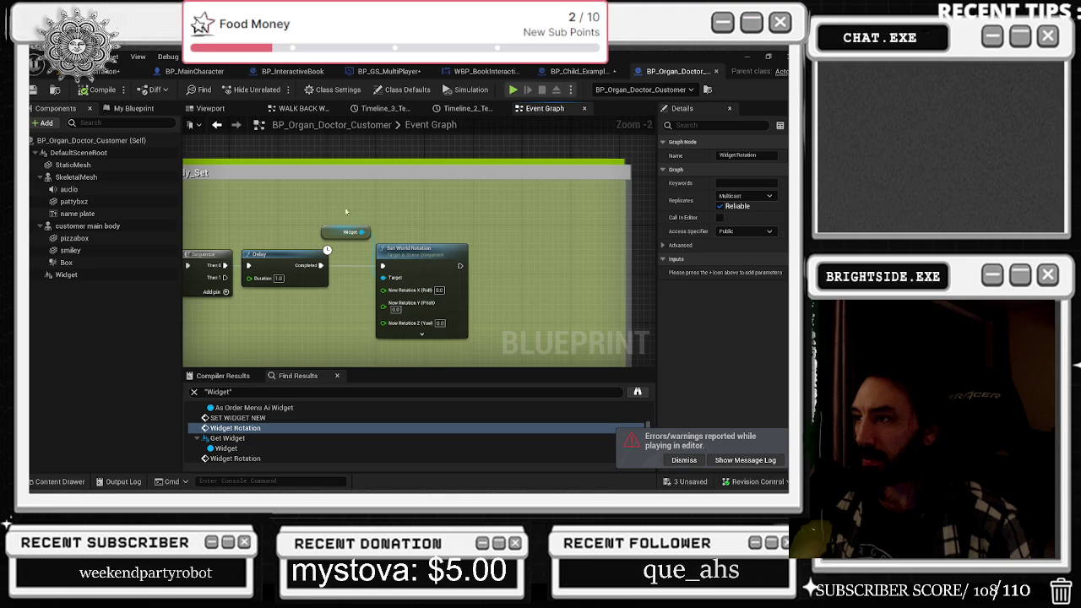
{"action": "left_click_drag", "start_coordinate": [346, 211], "coordinate": [449, 350]}
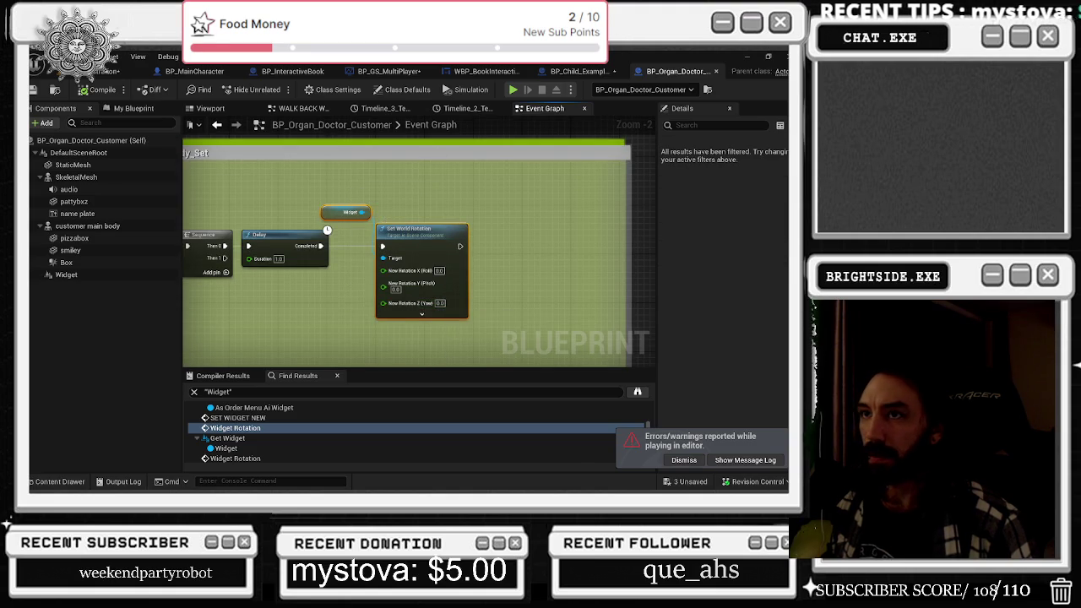
{"action": "left_click", "coordinate": [127, 71]}
{"action": "key", "text": "alt+p"}
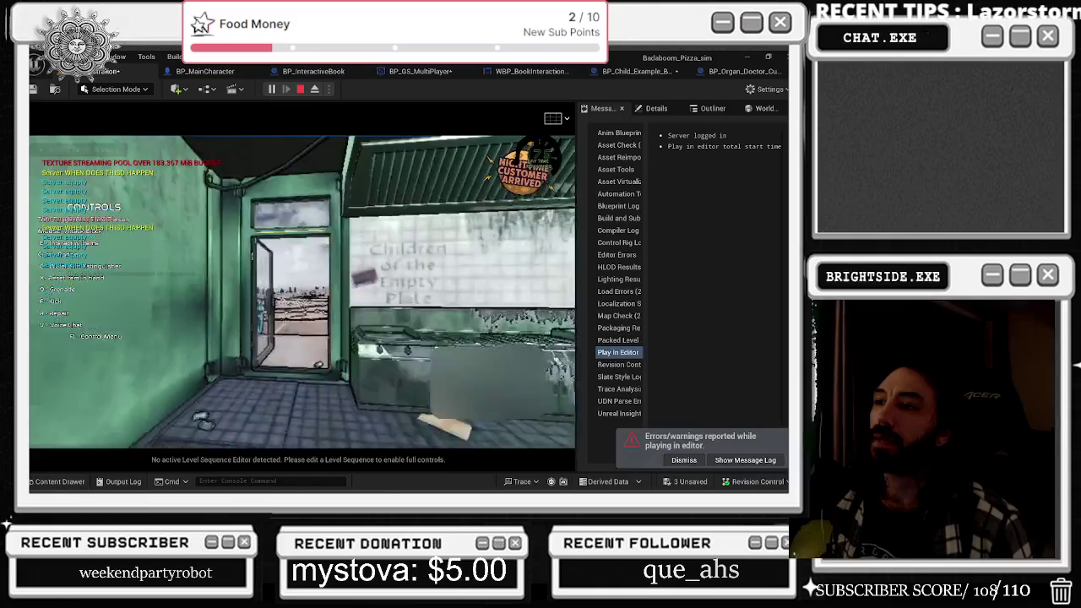
{"action": "key", "text": "alt+Tab"}
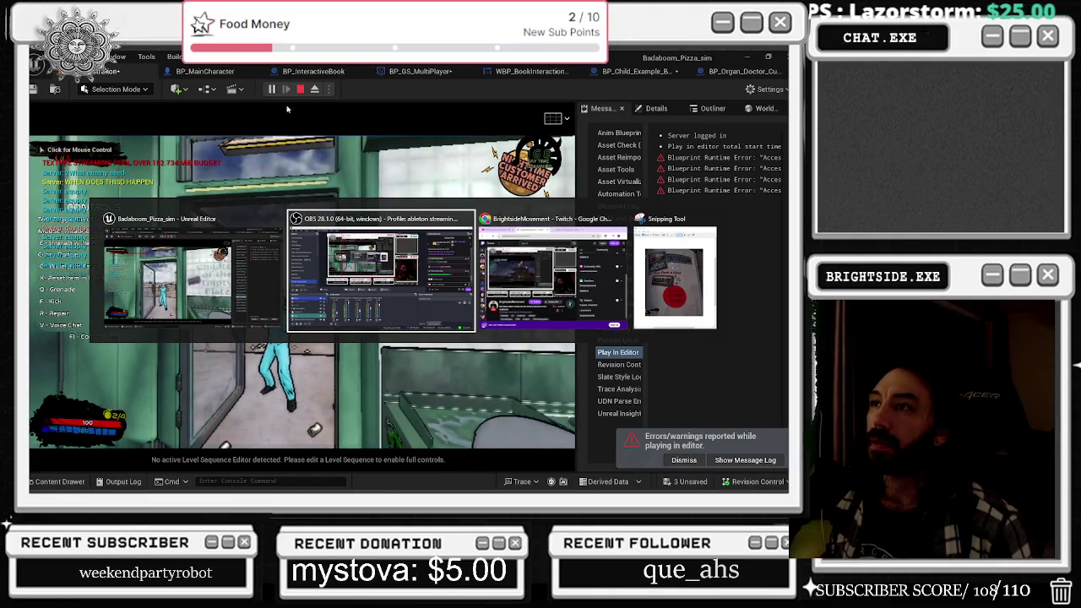
{"action": "key", "text": "F8"}
{"action": "key", "text": "F8"}
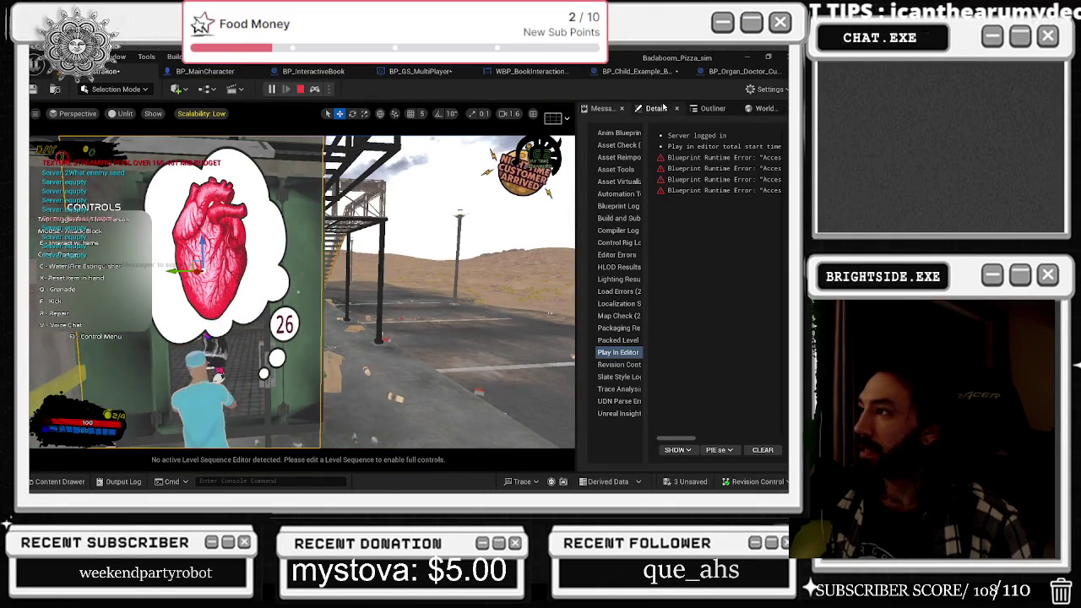
{"action": "left_click", "coordinate": [664, 108]}
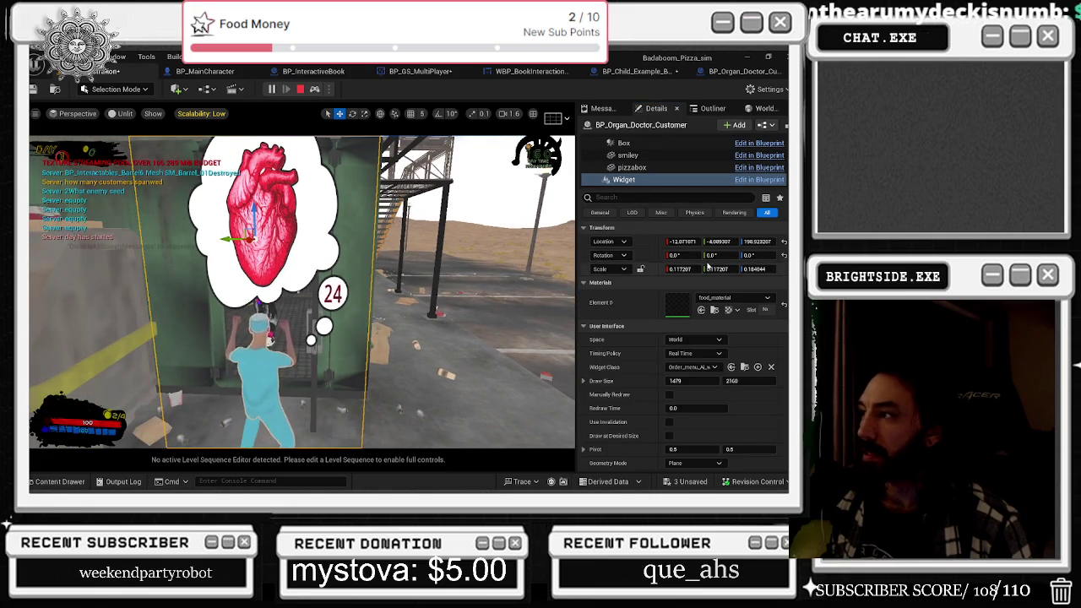
{"action": "mouse_move", "coordinate": [713, 255]}
{"action": "left_mouse_down"}
{"action": "mouse_move", "coordinate": [690, 257]}
{"action": "mouse_move", "coordinate": [703, 256]}
{"action": "left_mouse_up"}
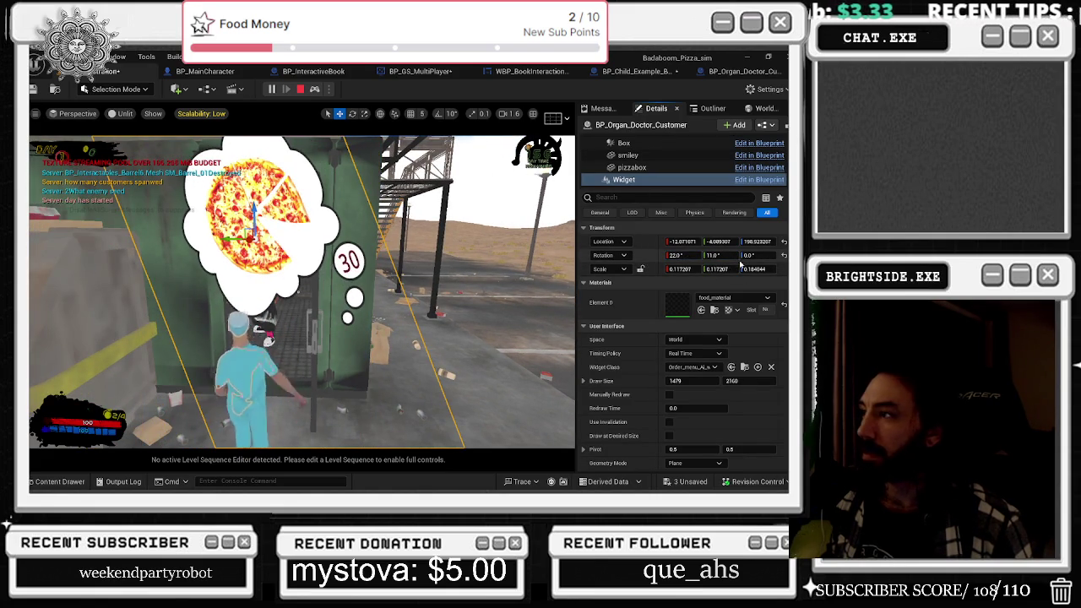
{"action": "left_click", "coordinate": [784, 255]}
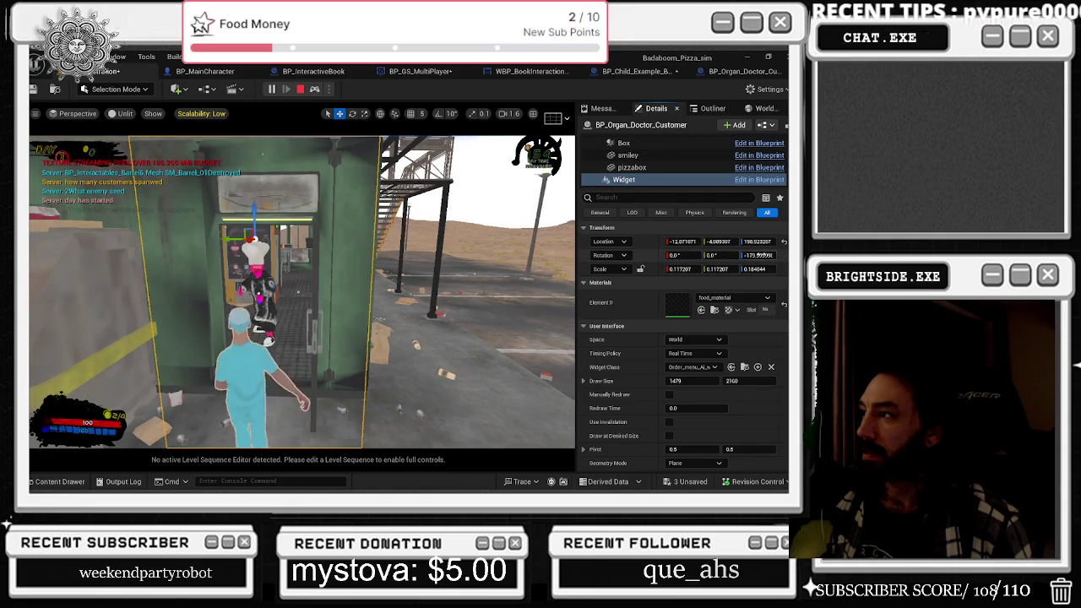
{"action": "key", "text": "f"}
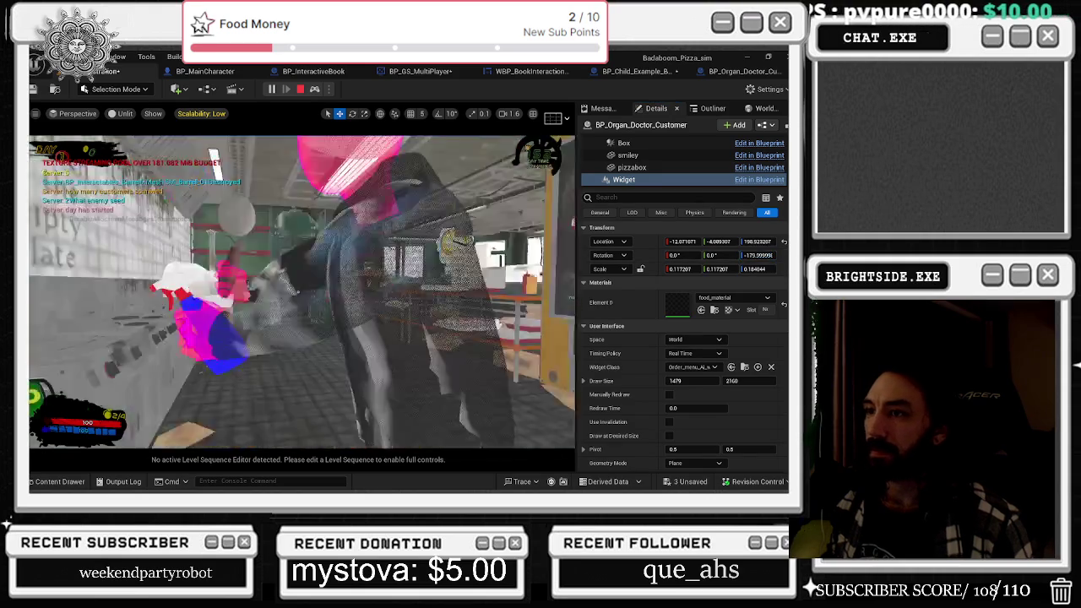
{"action": "left_click", "coordinate": [757, 255]}
{"action": "key", "text": "Escape"}
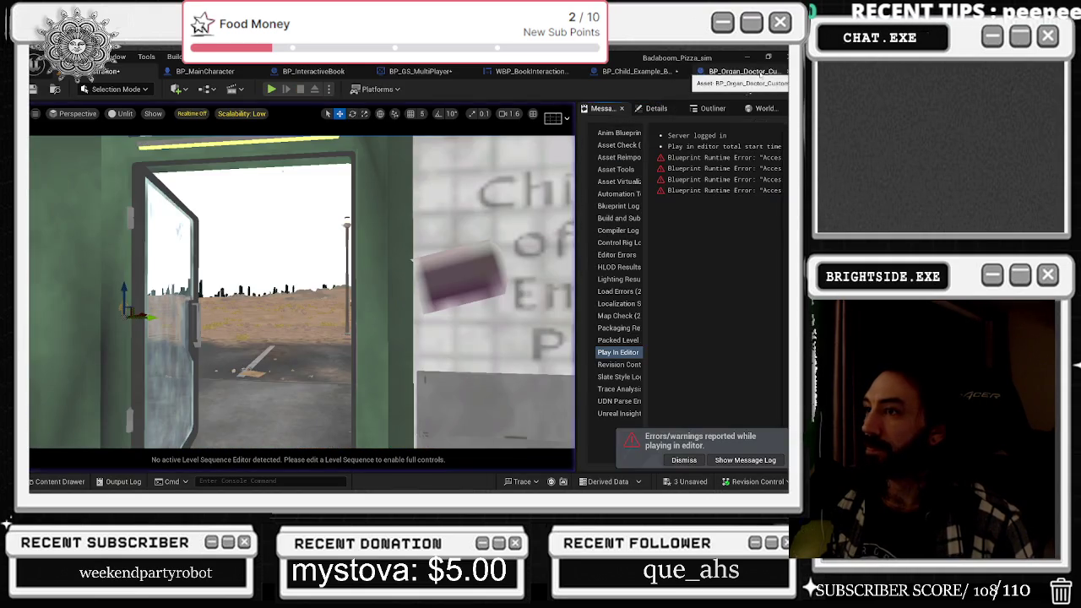
{"action": "scroll", "coordinate": [545, 230], "scroll_direction": "down", "scroll_amount": 1}
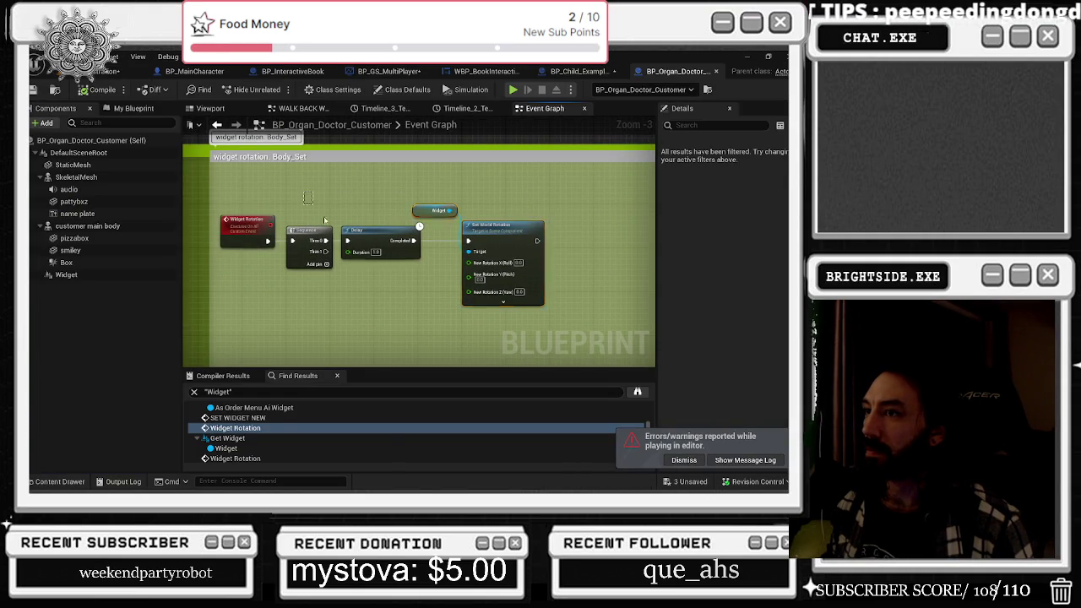
- Replace the Sequence node with a Branch whose True output feeds the Delay
{"action": "left_click_drag", "start_coordinate": [515, 240], "coordinate": [570, 226]}
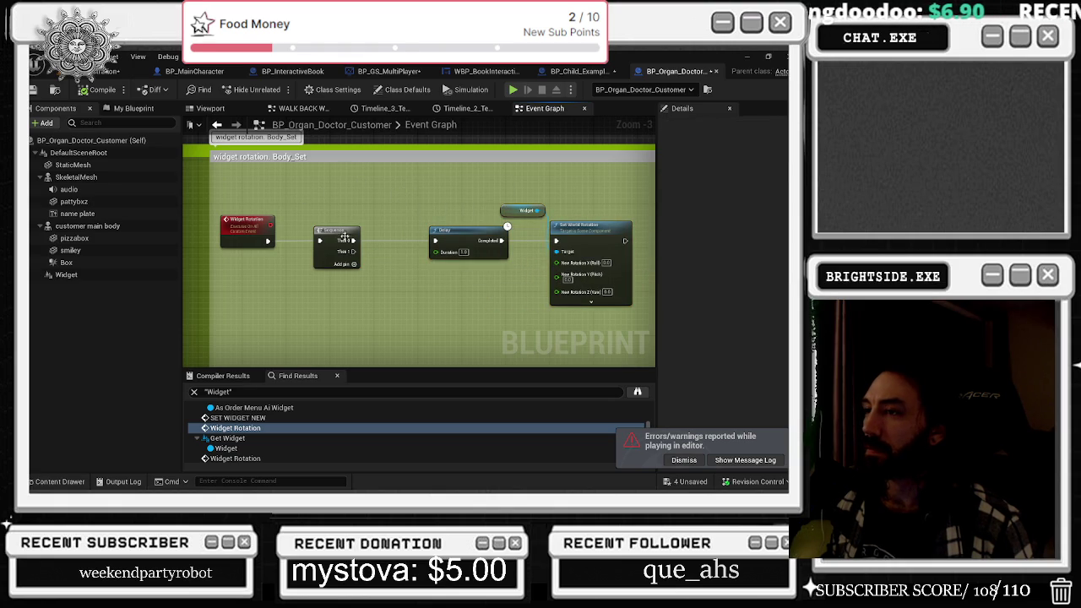
{"action": "left_click", "coordinate": [66, 275]}
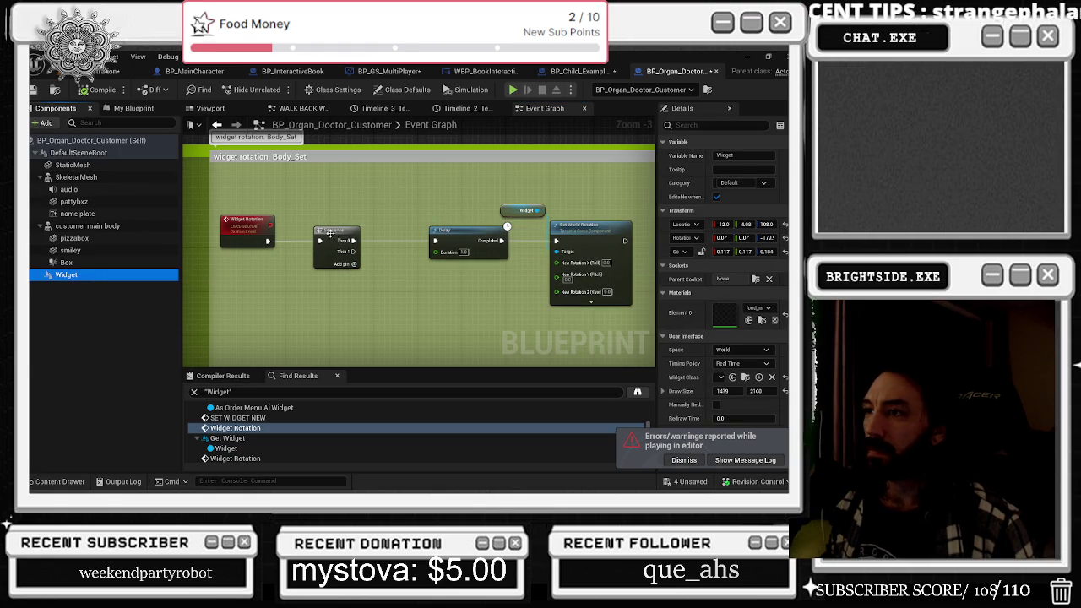
{"action": "left_click_drag", "start_coordinate": [330, 234], "coordinate": [315, 233]}
{"action": "left_click_drag", "start_coordinate": [646, 314], "coordinate": [418, 201]}
{"action": "left_click_drag", "start_coordinate": [473, 245], "coordinate": [500, 245]}
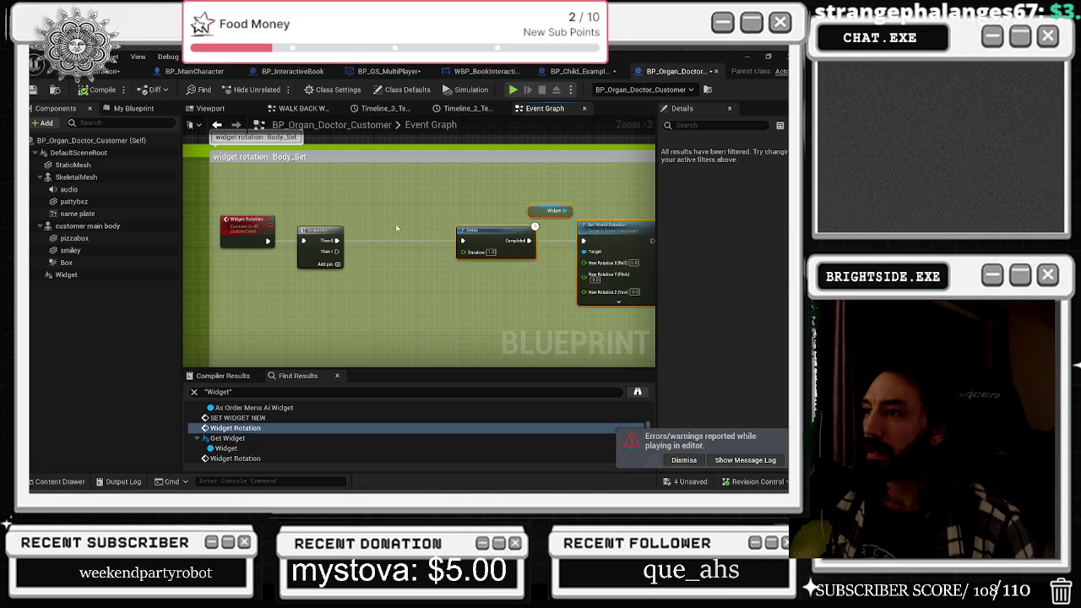
{"action": "left_click", "coordinate": [363, 226]}
{"action": "left_click_drag", "start_coordinate": [378, 231], "coordinate": [297, 273]}
{"action": "key", "text": "Delete"}
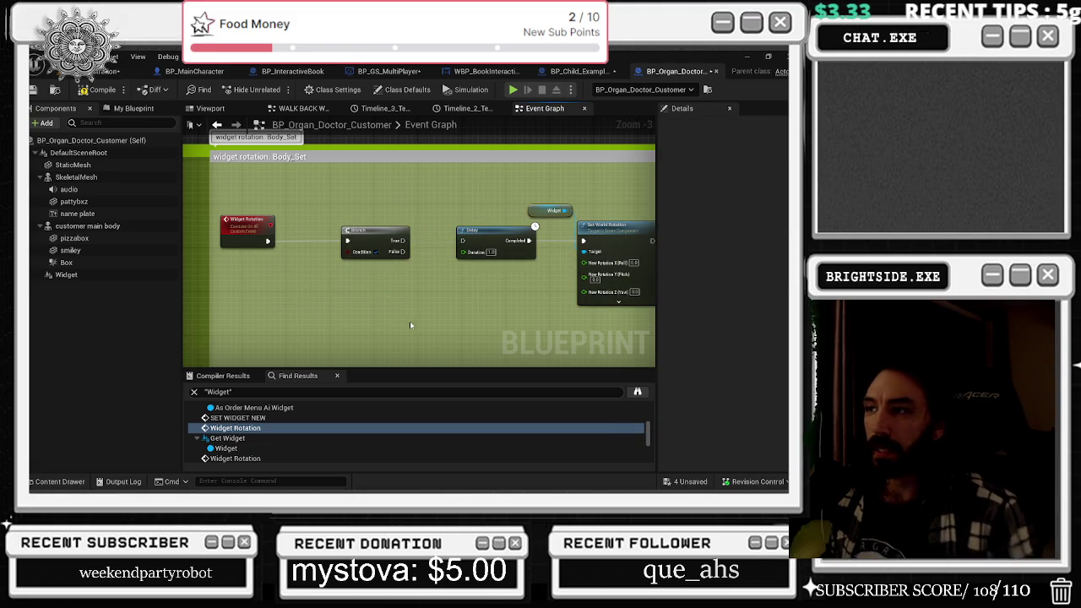
{"action": "left_click_drag", "start_coordinate": [403, 241], "coordinate": [466, 246]}
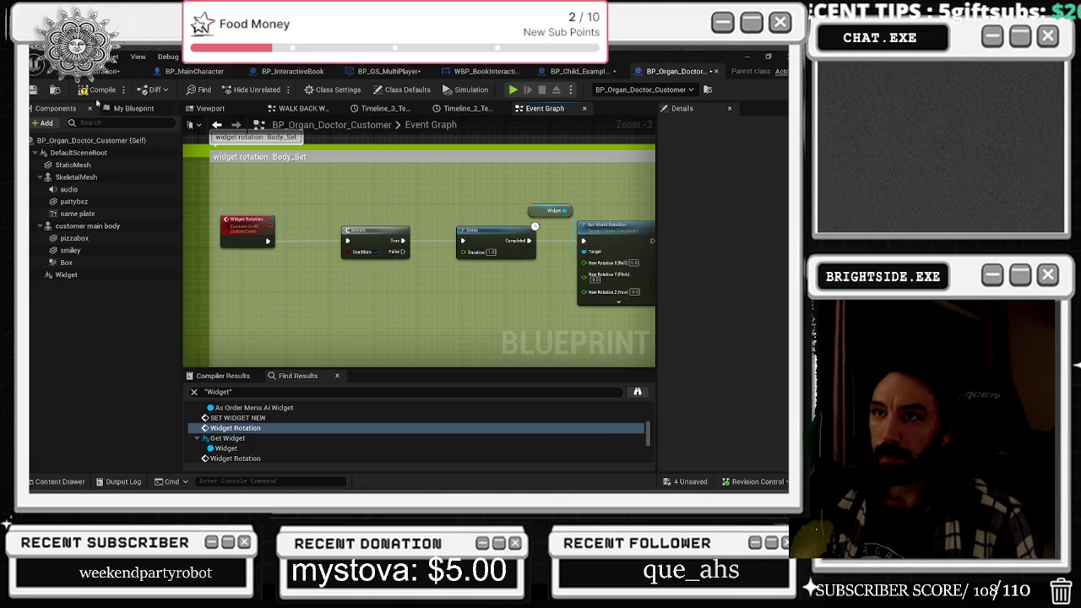
- Connect an island mode? getter to the Branch's Condition pin
{"action": "left_click", "coordinate": [139, 109]}
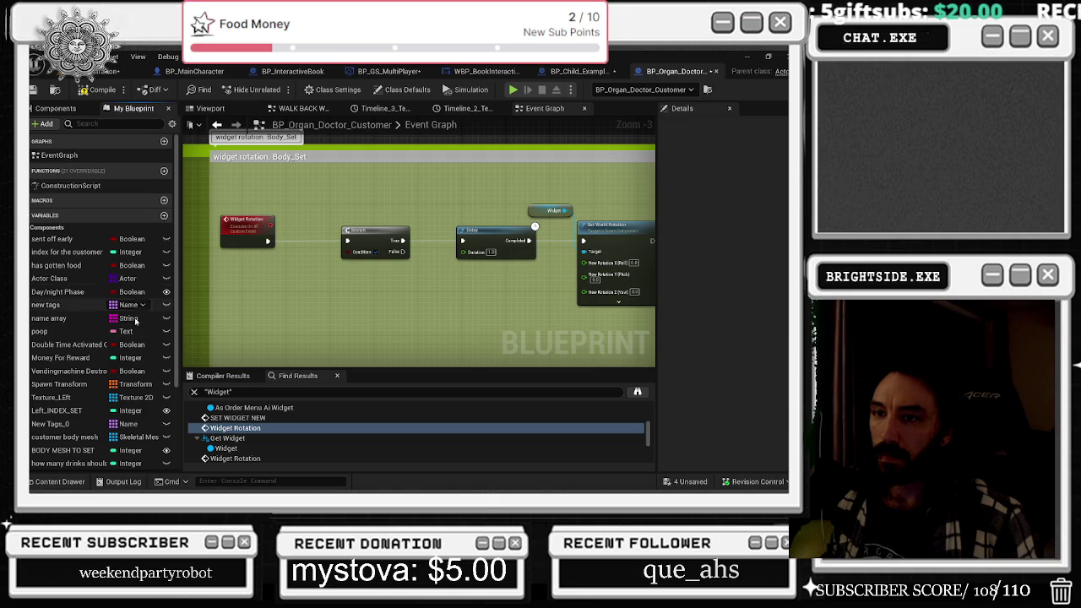
{"action": "scroll", "coordinate": [110, 395], "scroll_direction": "down", "scroll_amount": 3}
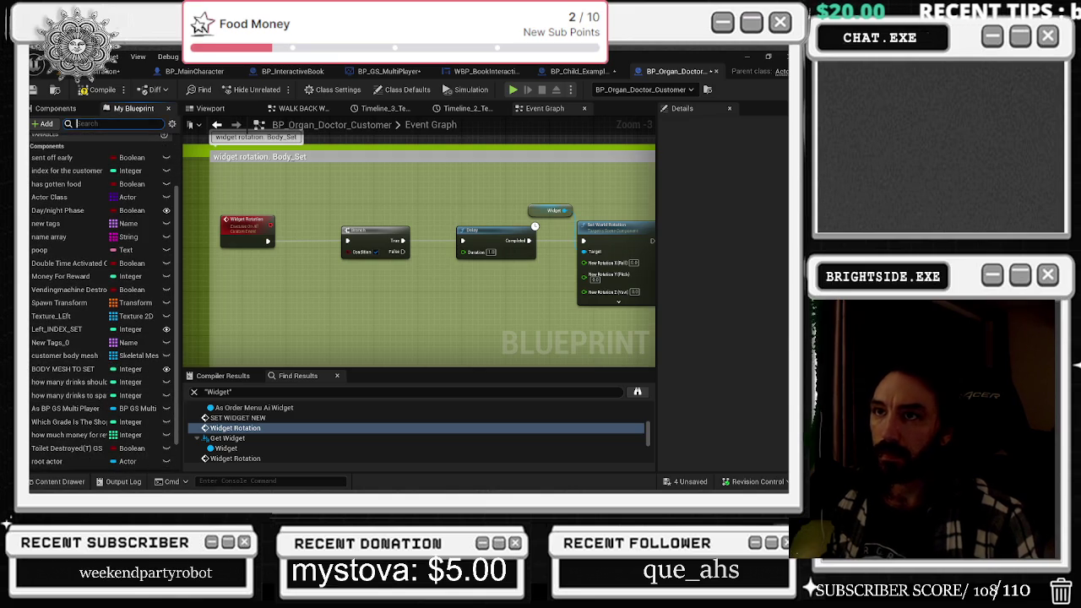
{"action": "left_click", "coordinate": [110, 124]}
{"action": "type", "text": "islan"}
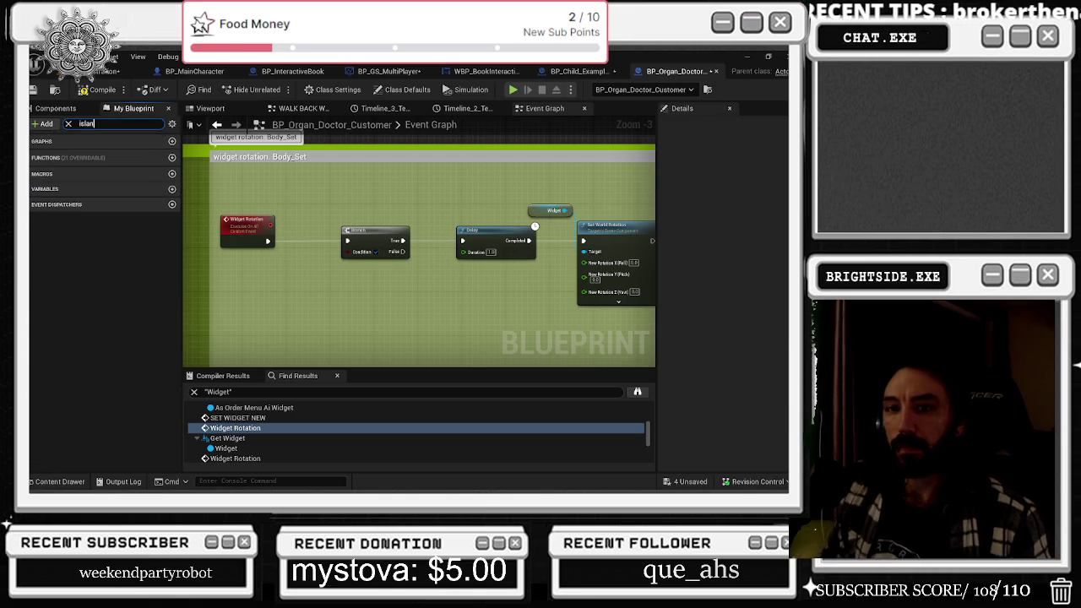
{"action": "left_click_drag", "start_coordinate": [368, 252], "coordinate": [325, 267]}
{"action": "left_click", "coordinate": [282, 168]}
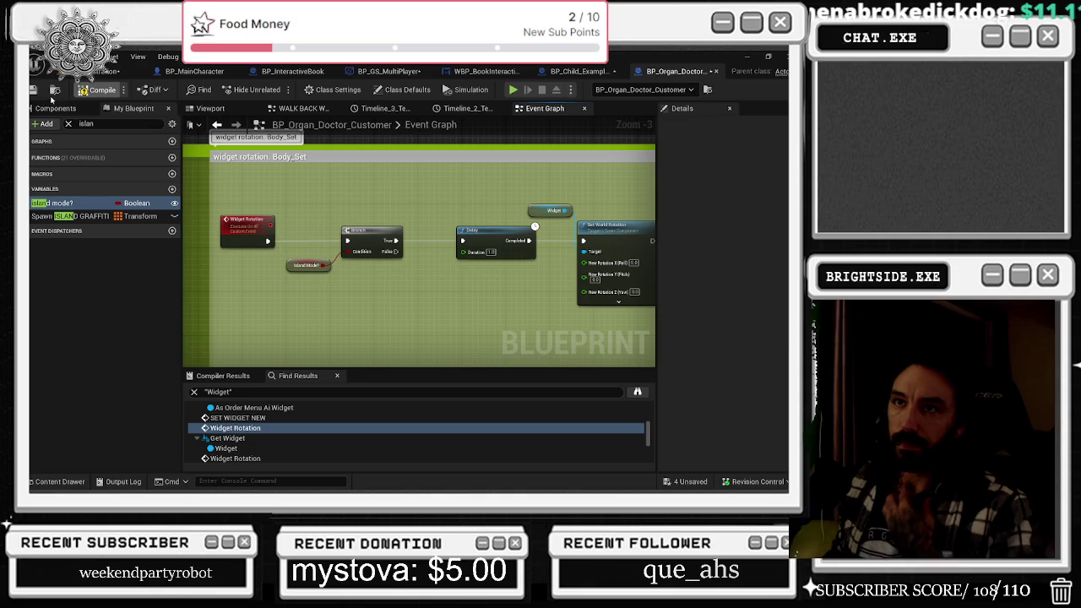
- Compile the blueprint with F7 and switch back to the level editor
{"action": "key", "text": "F7"}
{"action": "key", "text": "alt+Tab"}
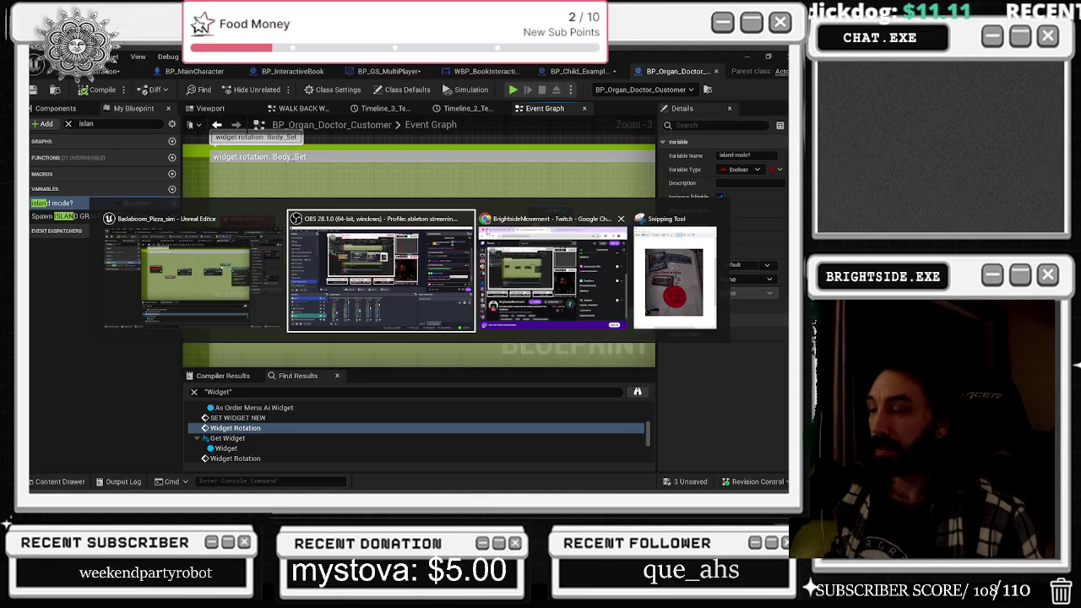
{"action": "key", "text": "Escape"}
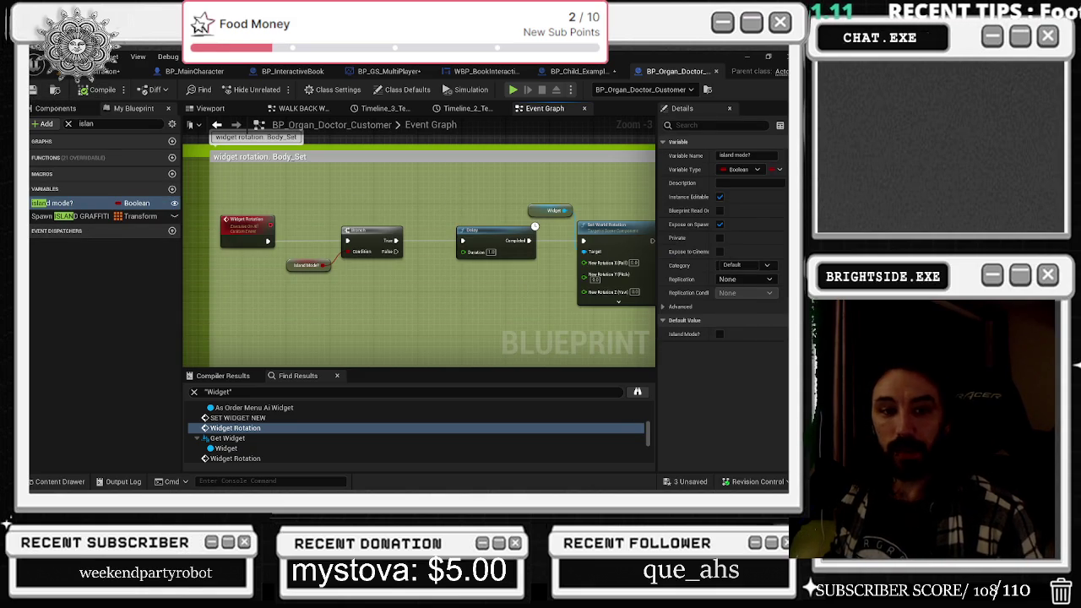
{"action": "left_click", "coordinate": [91, 73]}
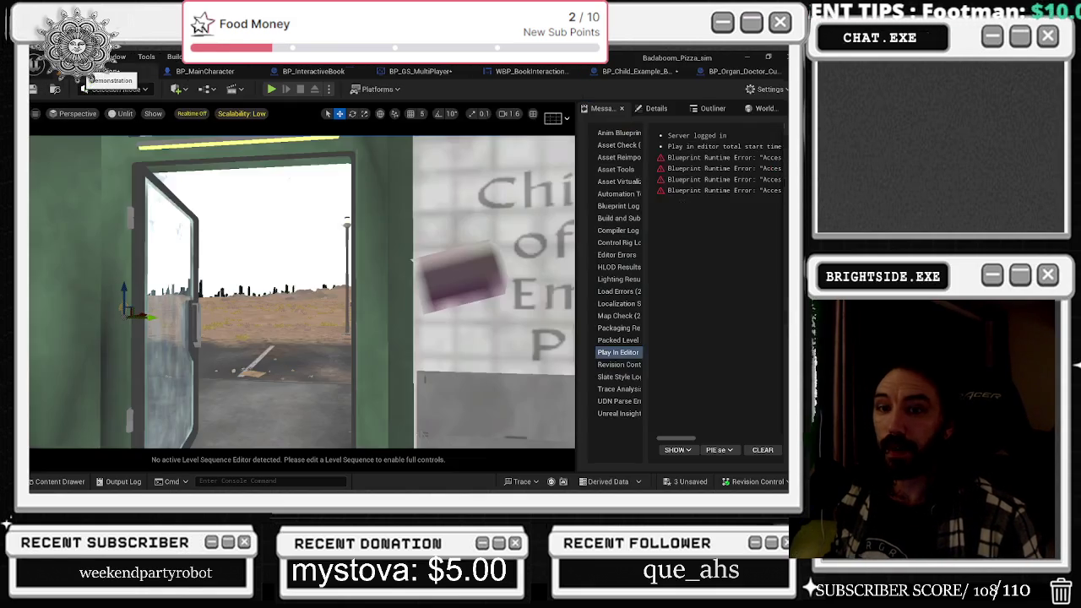
- Save the 3 unsaved assets and the current level
{"action": "left_click", "coordinate": [688, 481]}
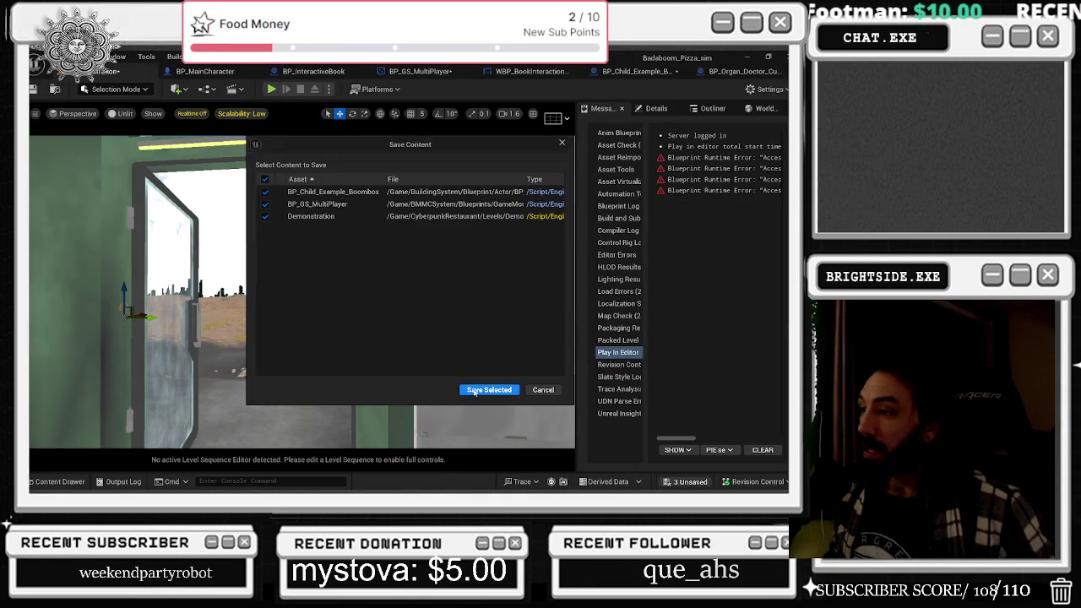
{"action": "left_click", "coordinate": [490, 390]}
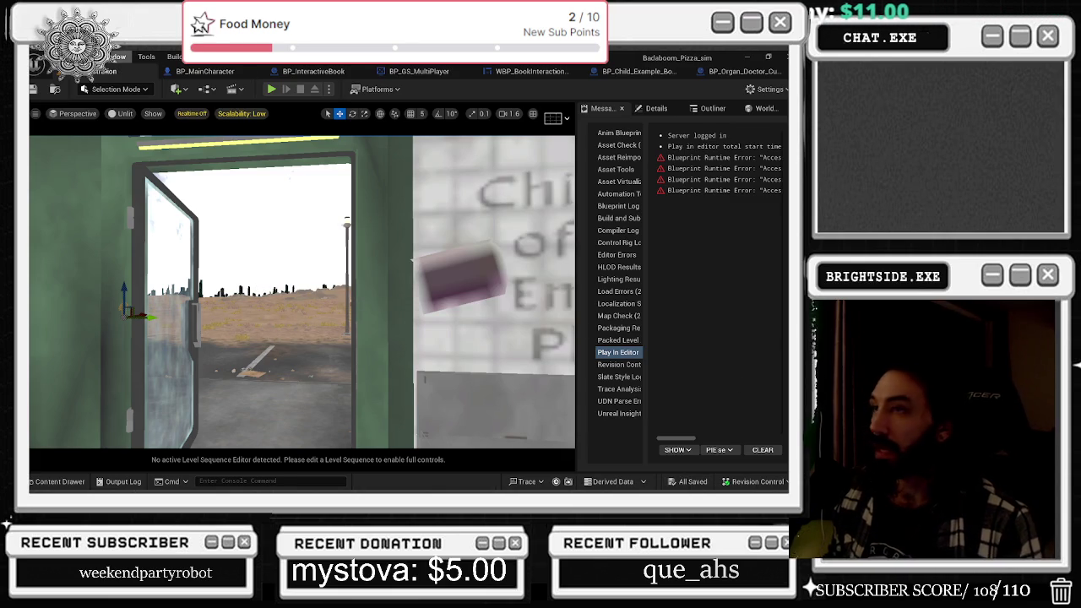
{"action": "left_click", "coordinate": [31, 93]}
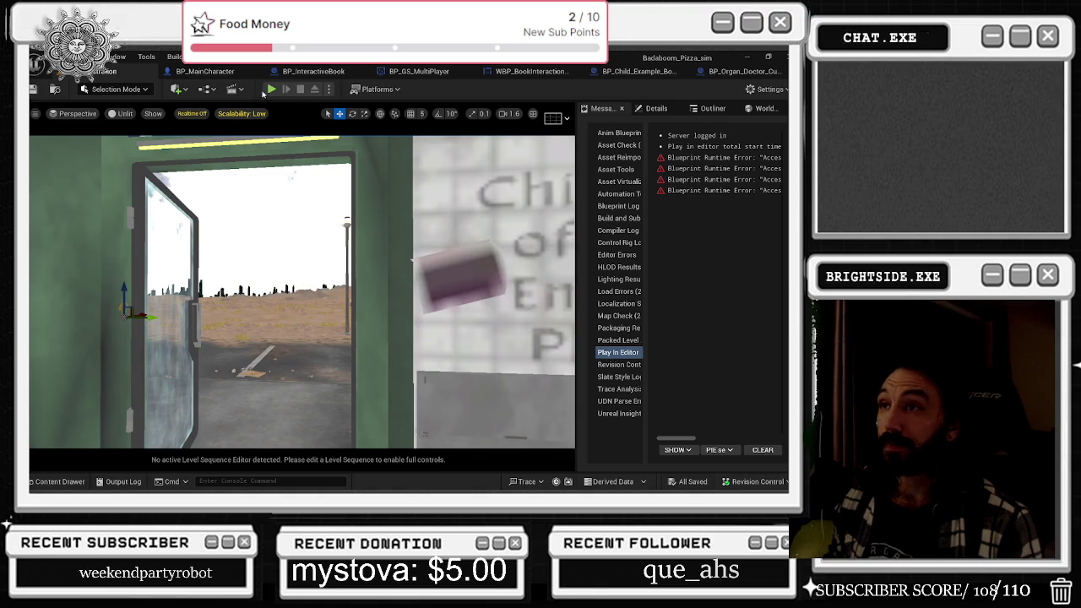
- Run a play-test, stop it, save the Demonstration level, and start another play-test
{"action": "left_click", "coordinate": [271, 88]}
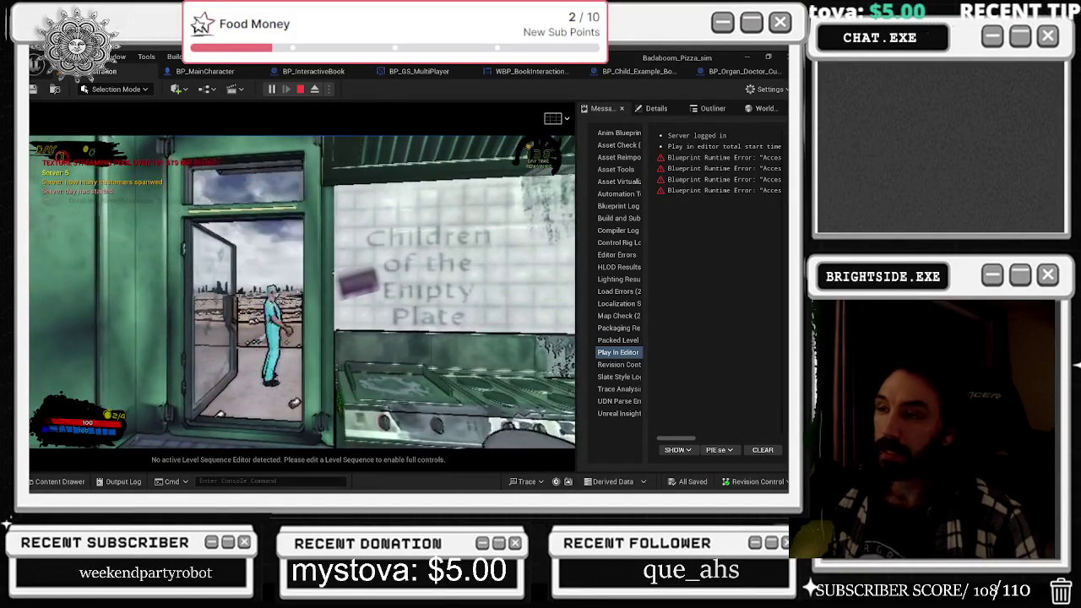
{"action": "key", "text": "Escape"}
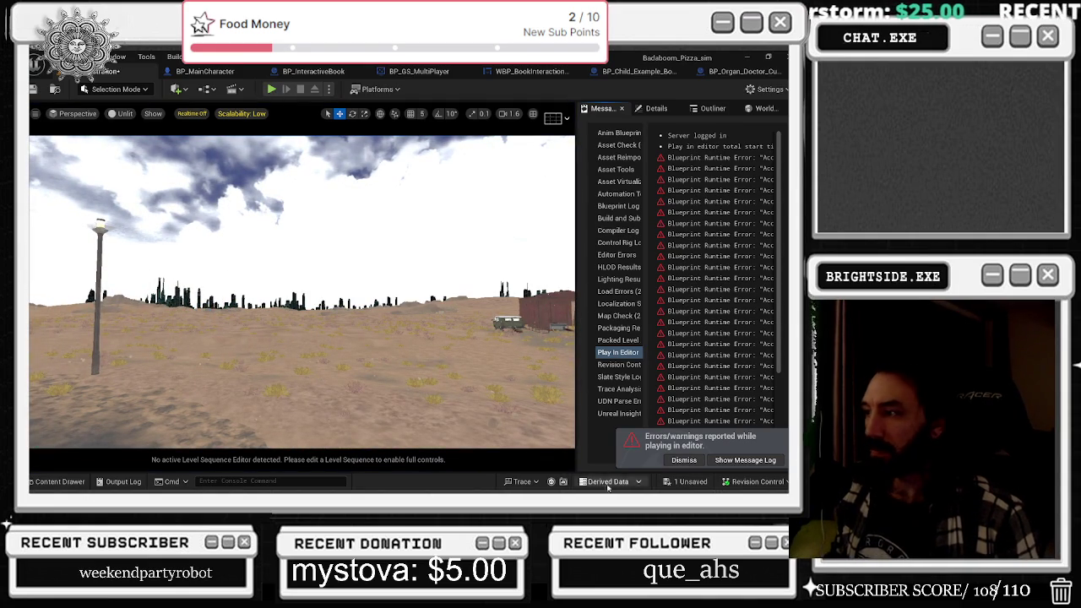
{"action": "left_click", "coordinate": [708, 483]}
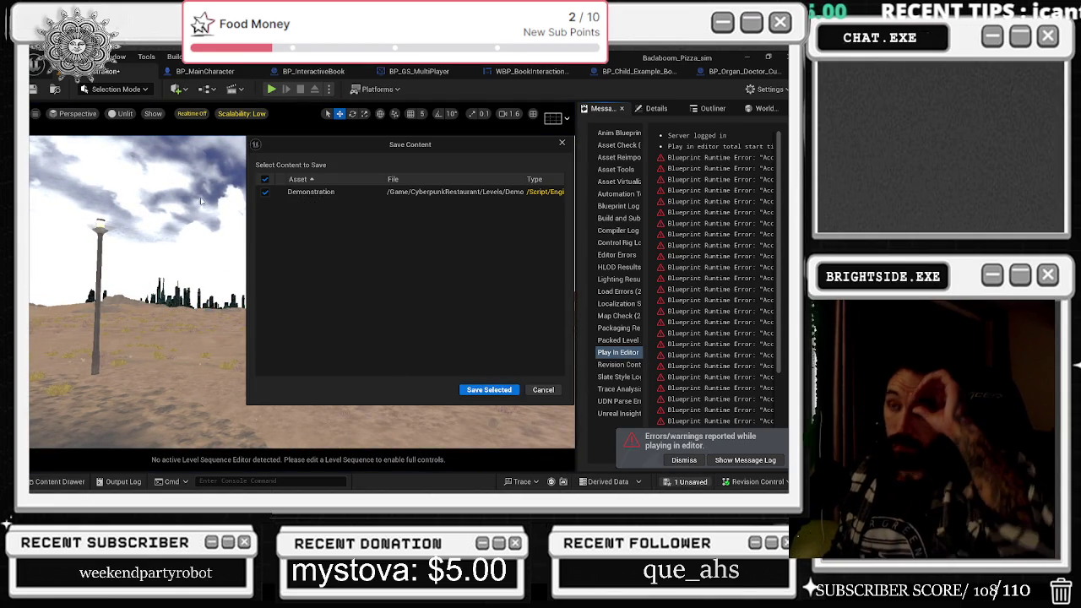
{"action": "left_click", "coordinate": [504, 389]}
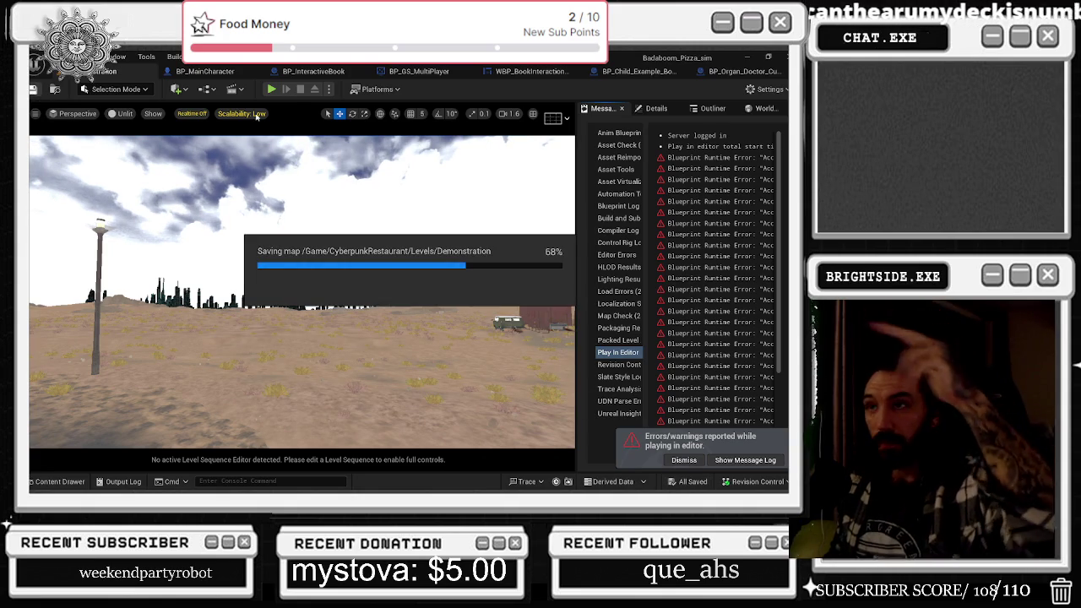
{"action": "left_click", "coordinate": [274, 89]}
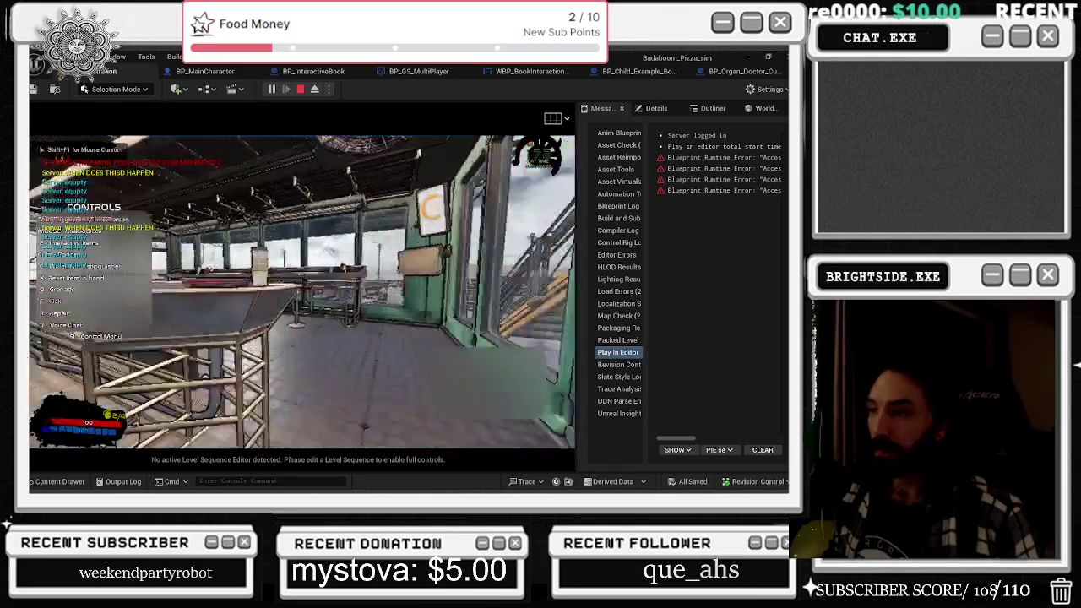
- Walk the chef out to the mailbox beside the Sussy building and open the catalog with E
{"action": "key", "text": "w"}
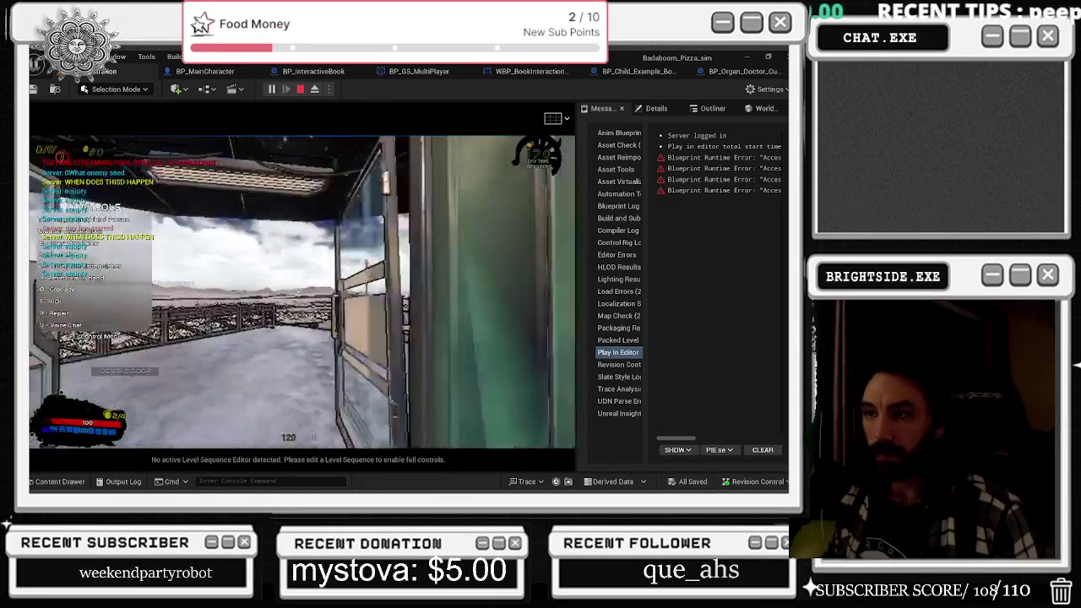
{"action": "key", "text": "w"}
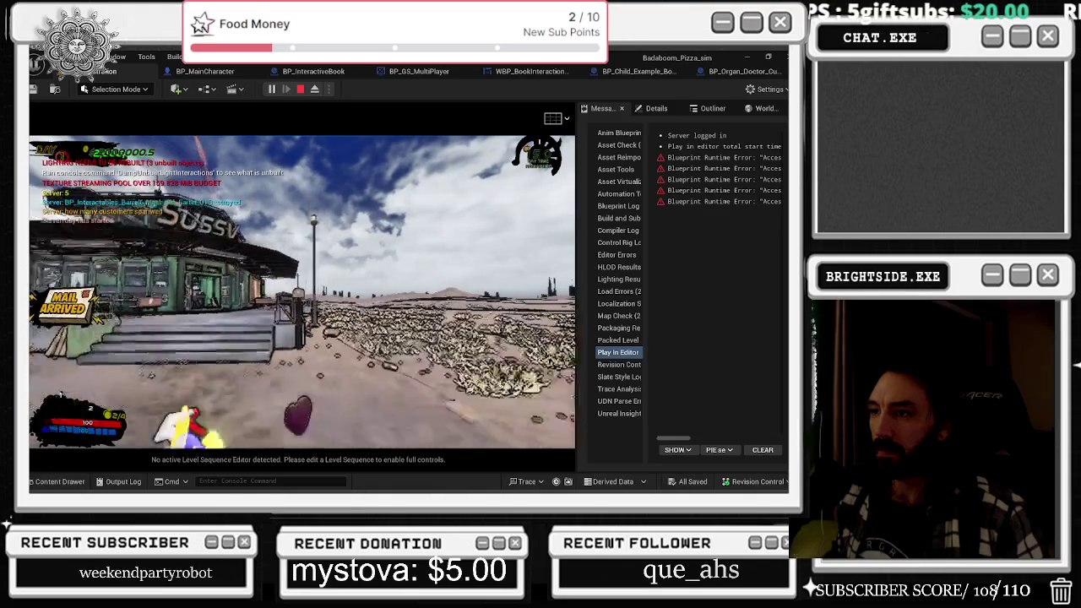
{"action": "key", "text": "e"}
{"action": "key", "text": "e"}
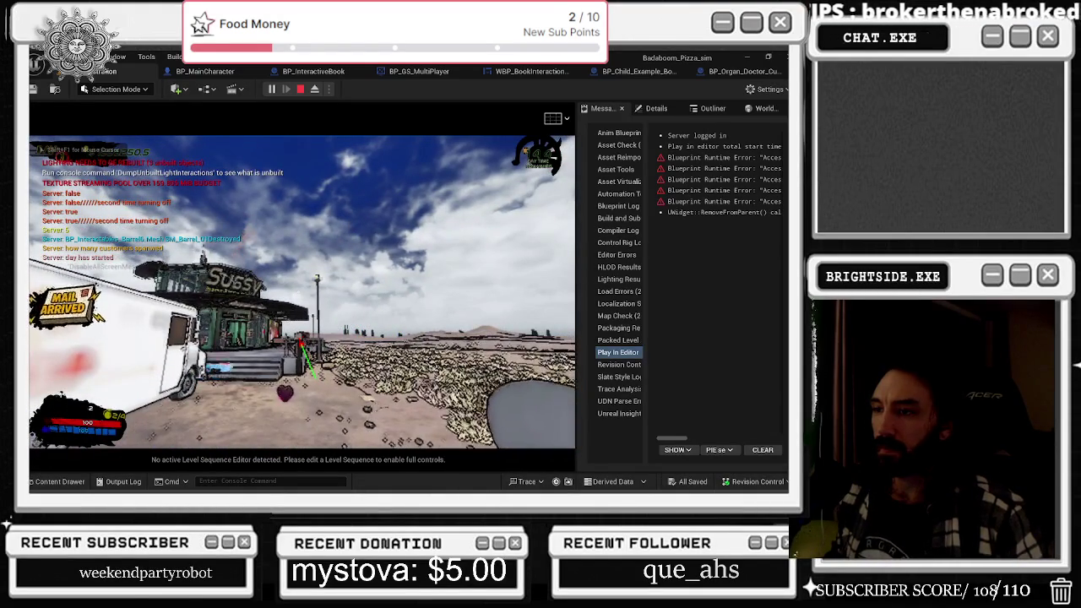
{"action": "key", "text": "w"}
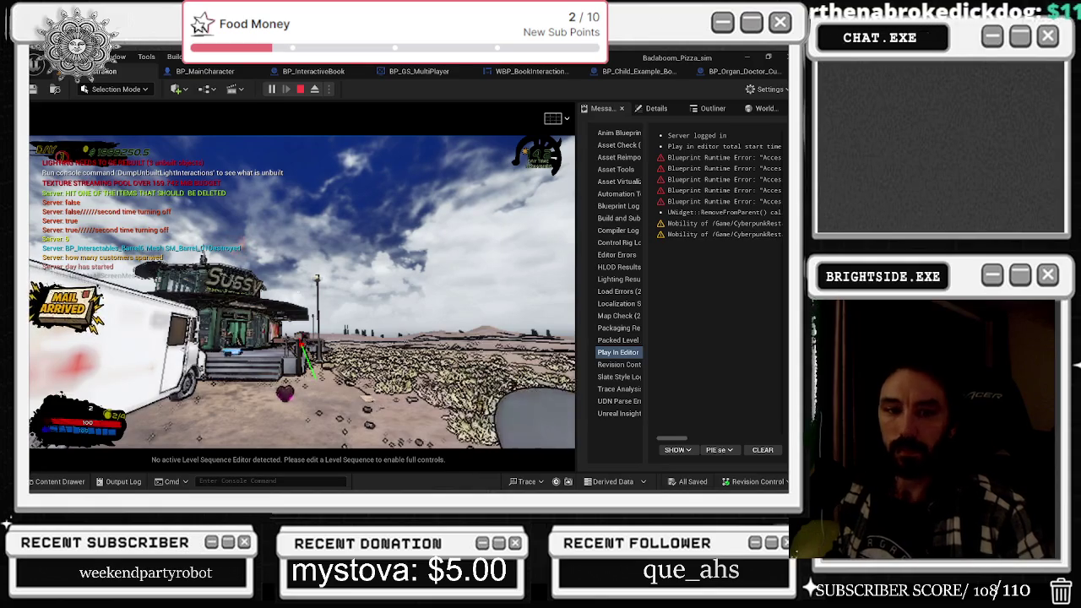
{"action": "key", "text": "w"}
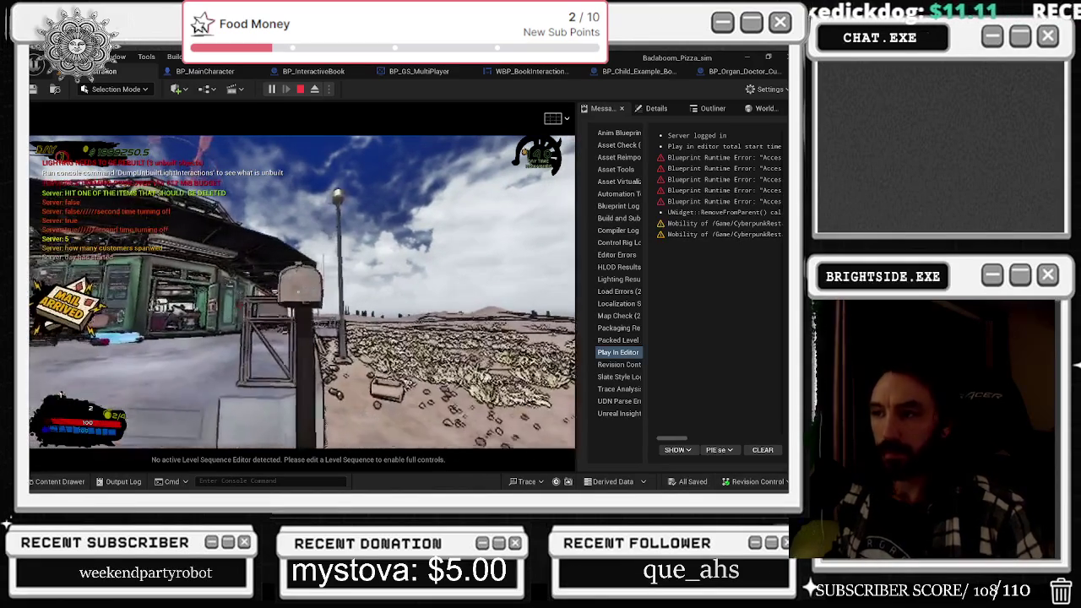
{"action": "key", "text": "s"}
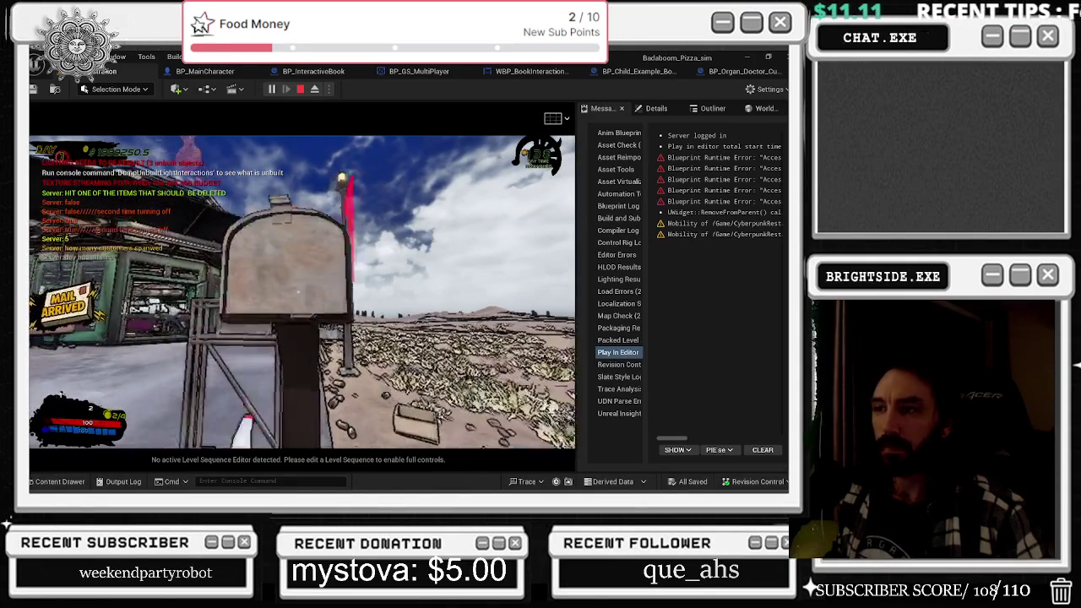
{"action": "key", "text": "w"}
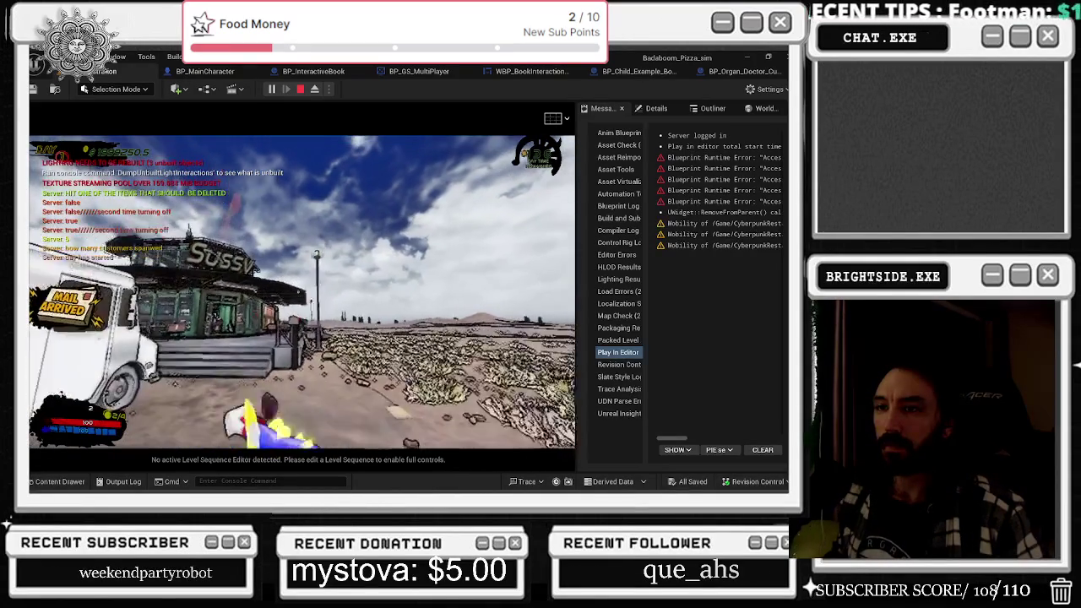
{"action": "key", "text": "e"}
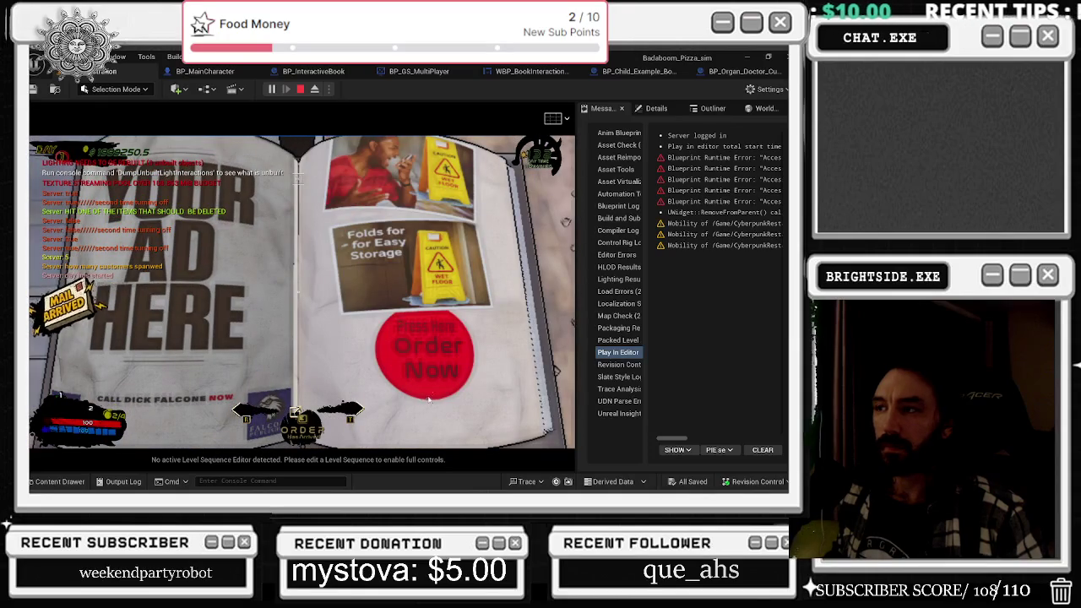
- Flip to the Wet Floor Sign page, order it, and close the catalog
{"action": "left_click", "coordinate": [428, 362]}
{"action": "left_click", "coordinate": [429, 362]}
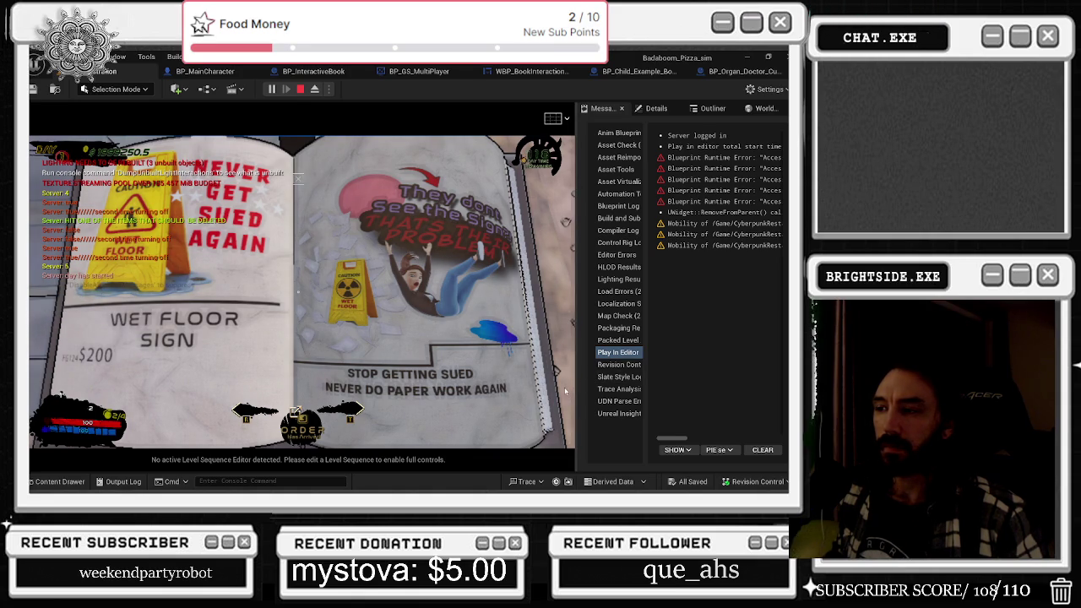
{"action": "left_click", "coordinate": [554, 389]}
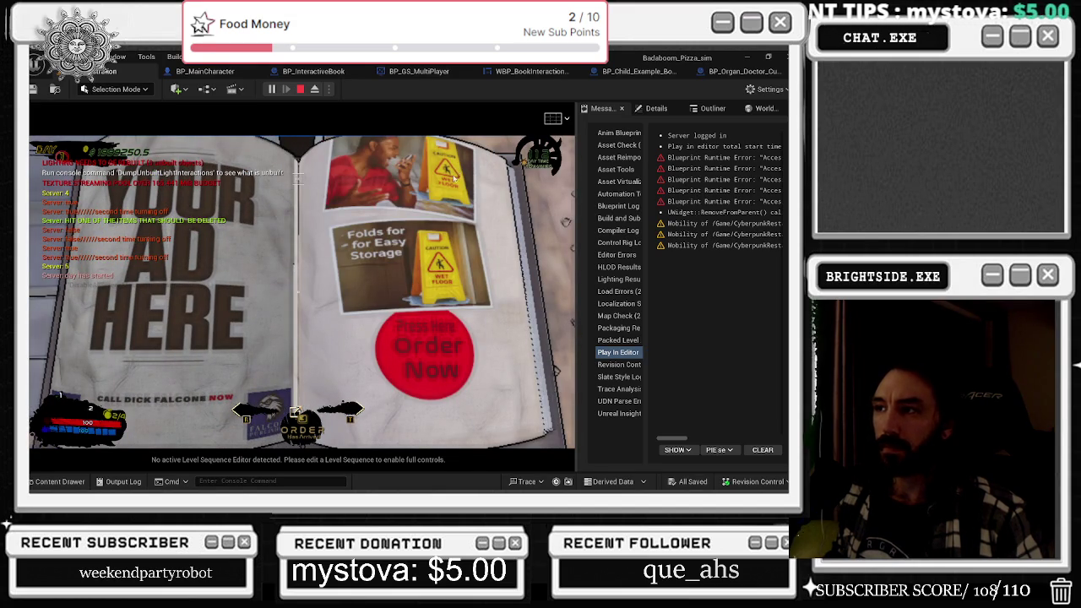
{"action": "key", "text": "r"}
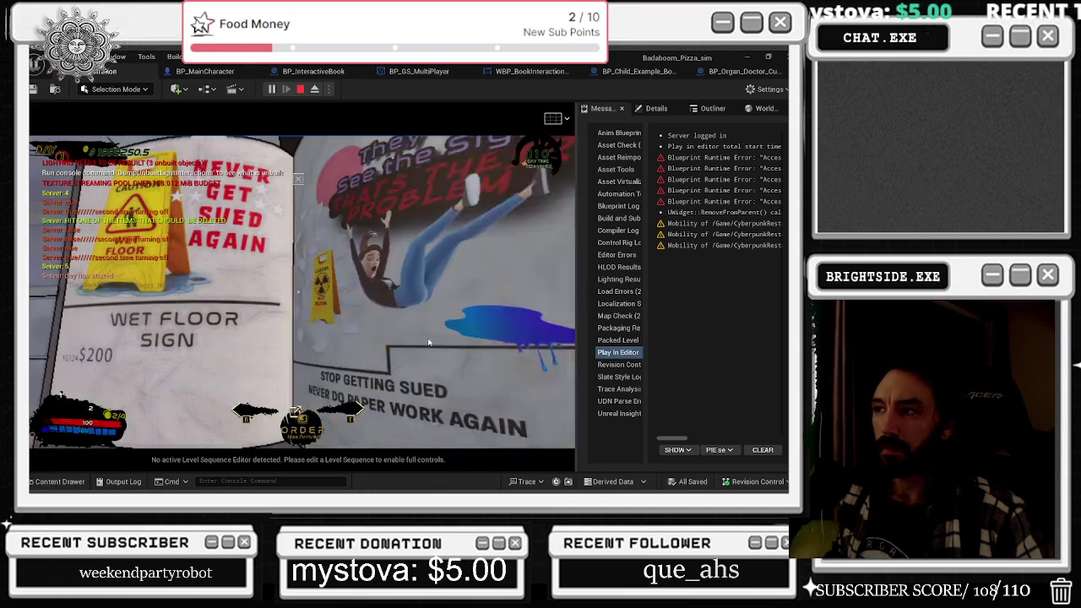
{"action": "key", "text": "e"}
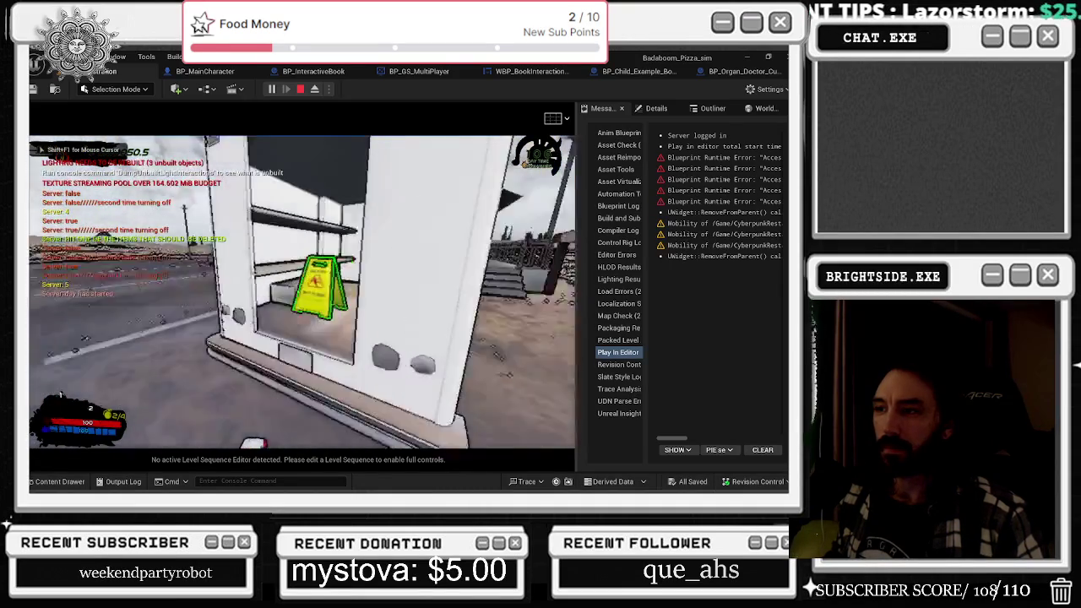
- Carry the wet floor sign and set it down on the floor
{"action": "key", "text": "e"}
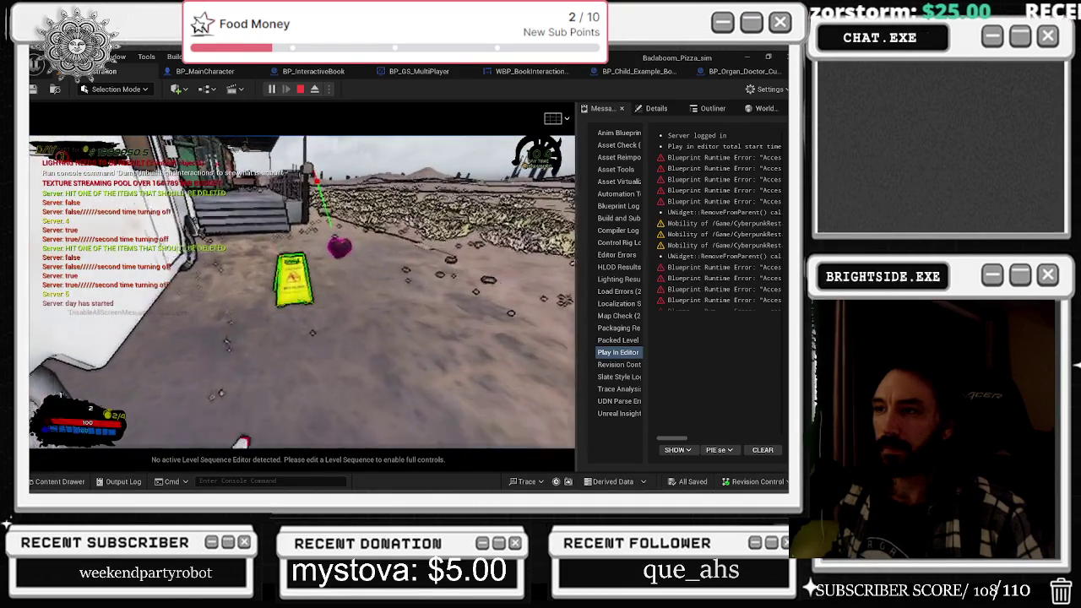
{"action": "key", "text": "e"}
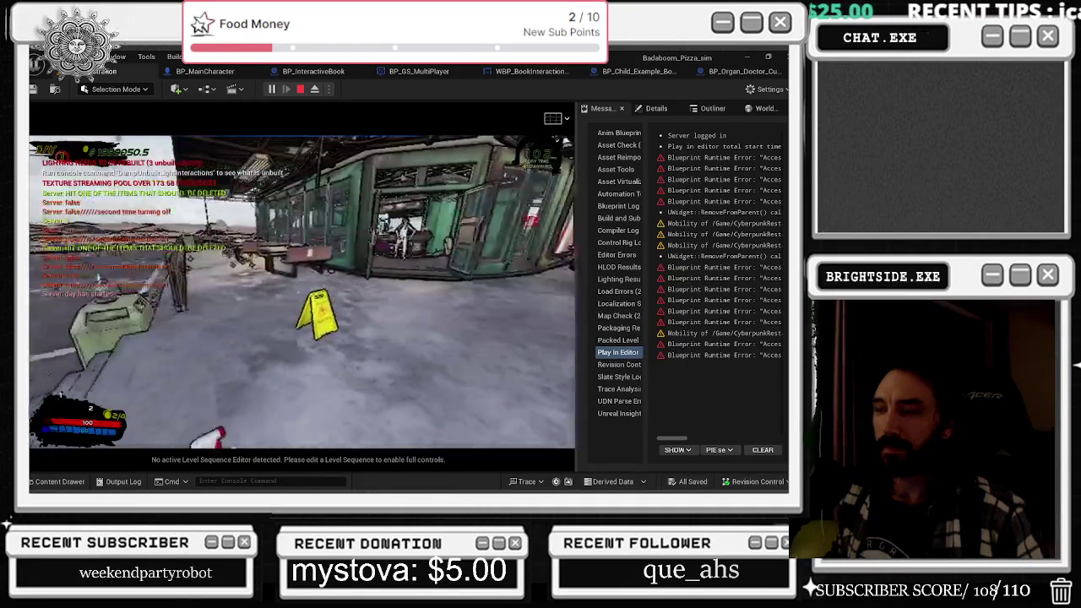
{"action": "key", "text": "e"}
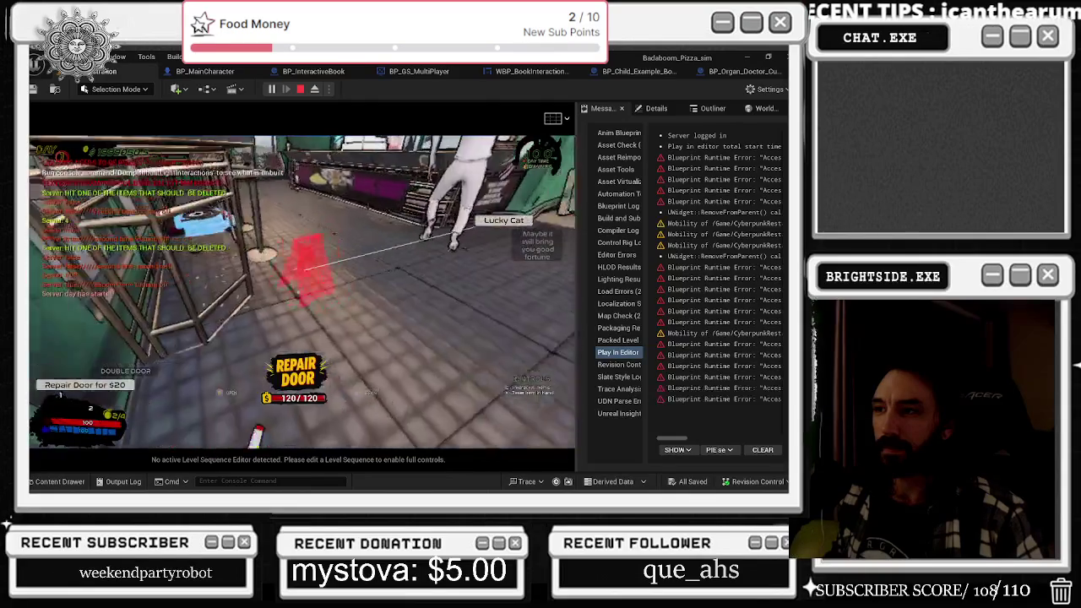
{"action": "key", "text": "e"}
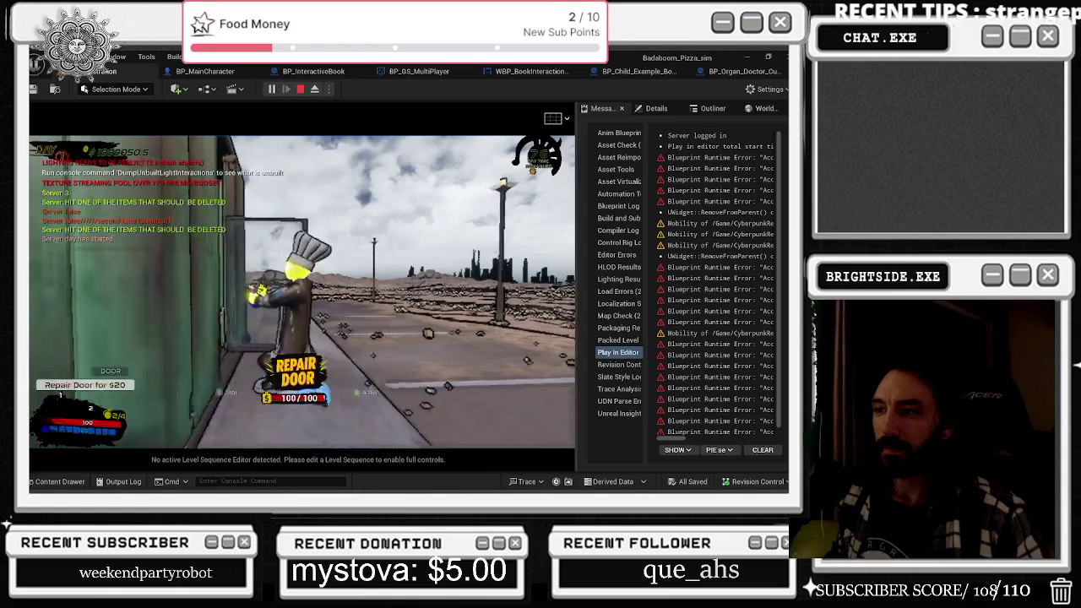
- Walk the chef through the bathroom doorway and restaurant to the glass door, then stop
{"action": "key", "text": "w"}
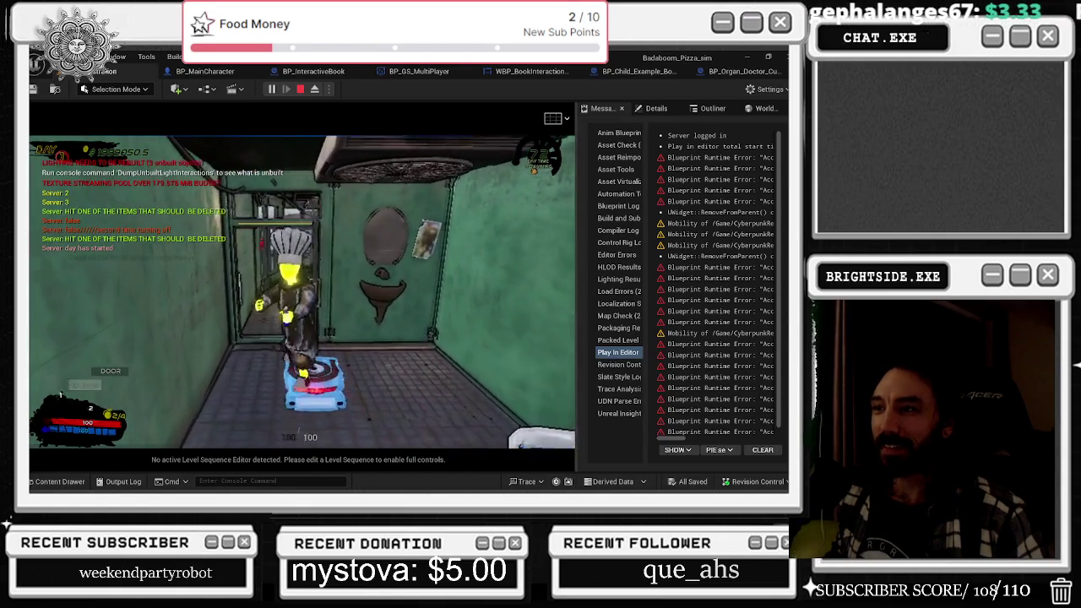
{"action": "key", "text": "a"}
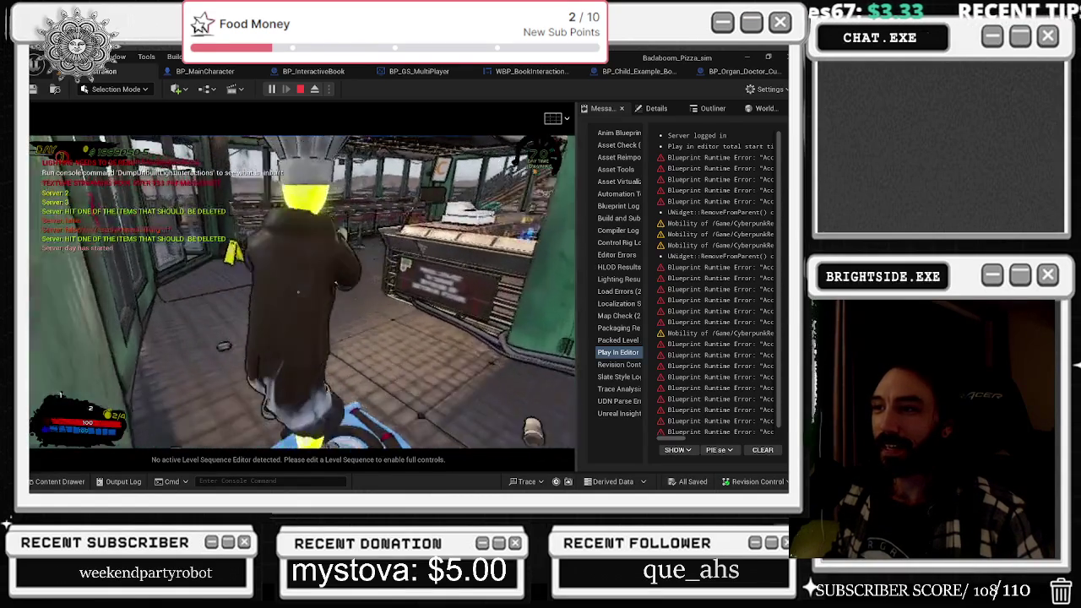
{"action": "key", "text": "w"}
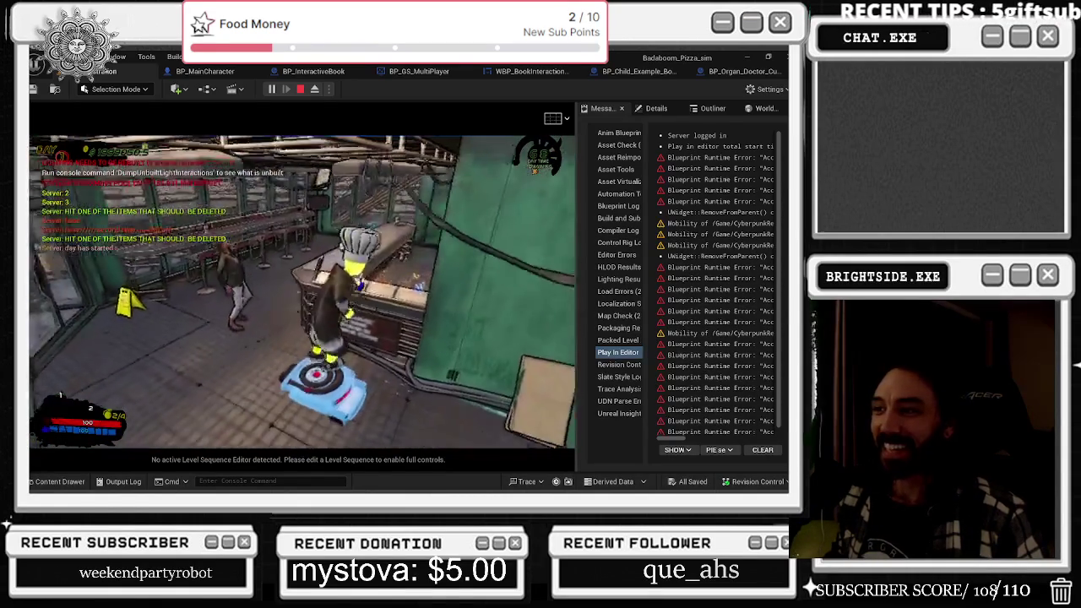
{"action": "key", "text": "w"}
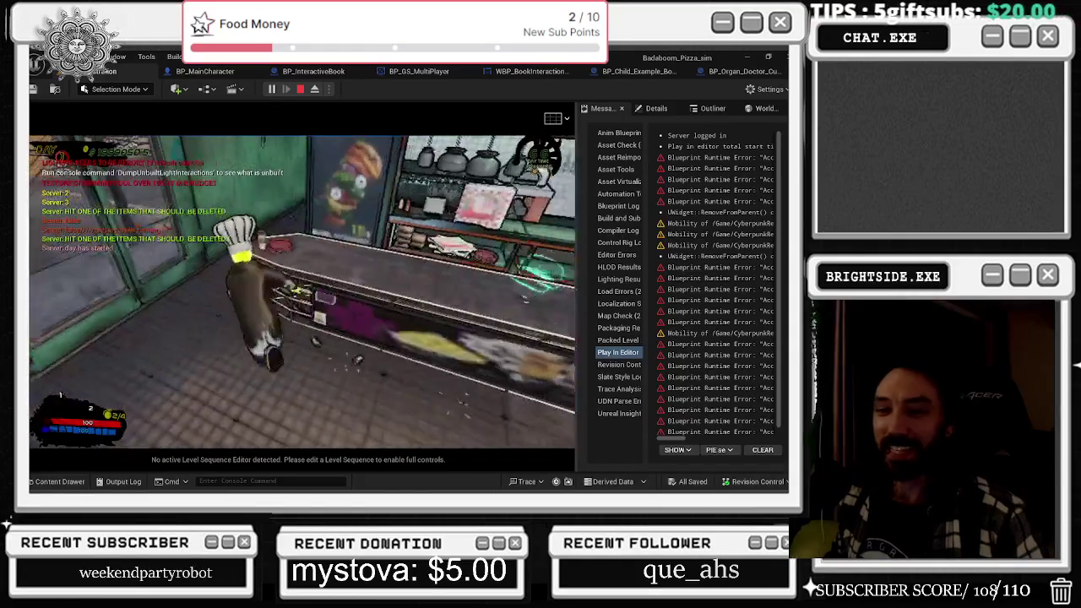
{"action": "key", "text": "w"}
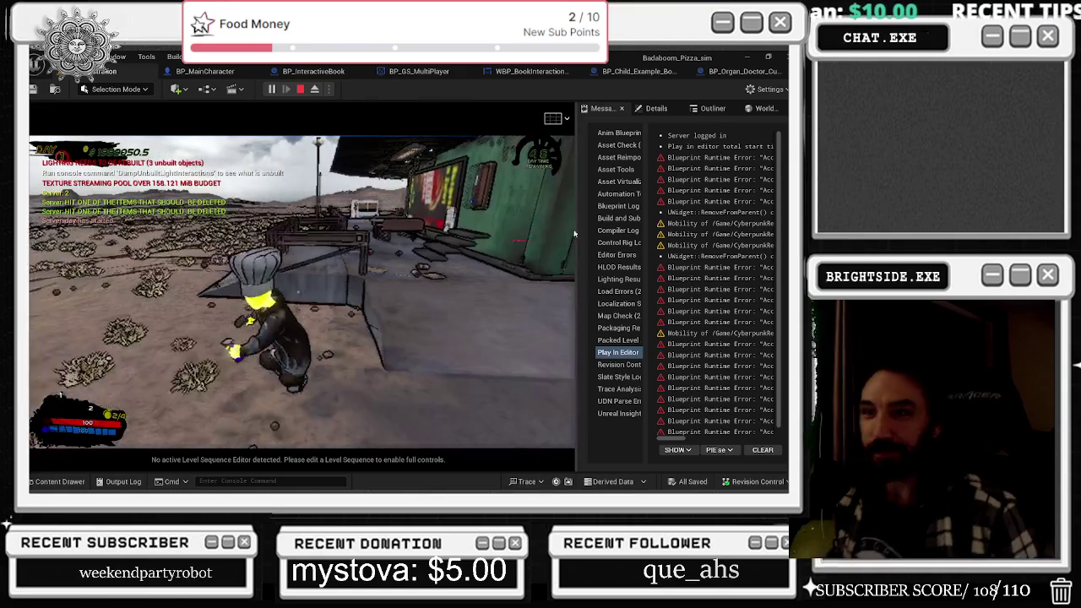
{"action": "key", "text": "Escape"}
- Open the Showcase level from Favorites > Levels in the Content Drawer
{"action": "left_click", "coordinate": [59, 481]}
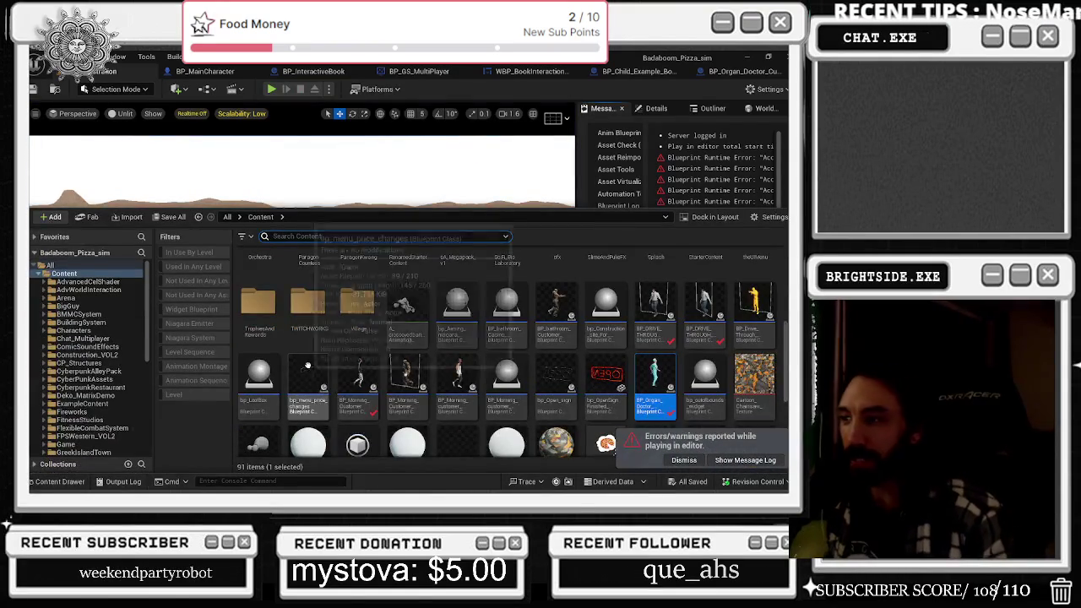
{"action": "left_click", "coordinate": [50, 266]}
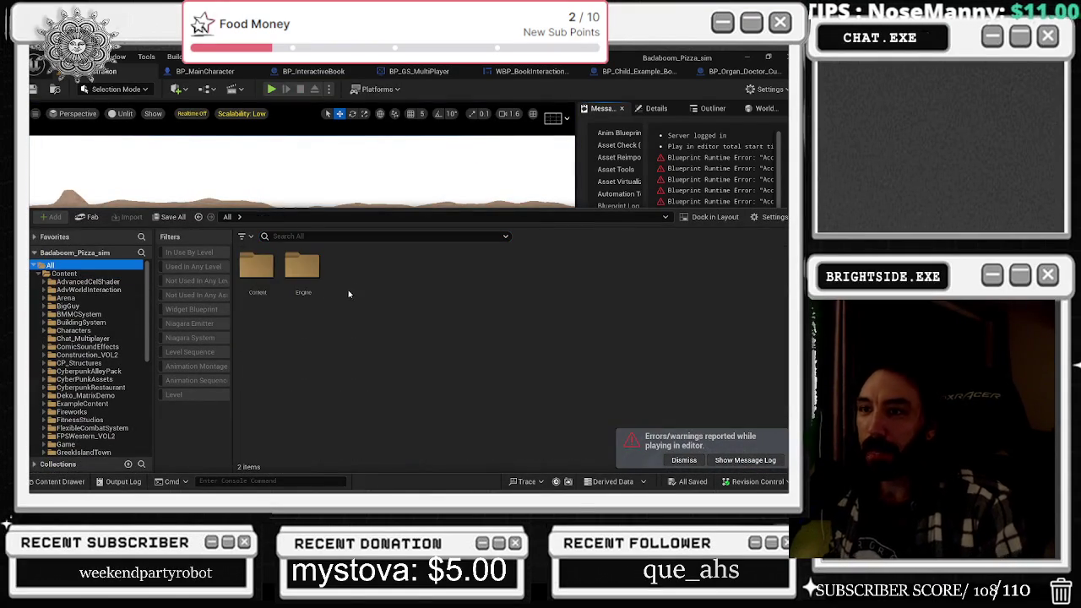
{"action": "left_click", "coordinate": [35, 236]}
{"action": "left_click", "coordinate": [51, 249]}
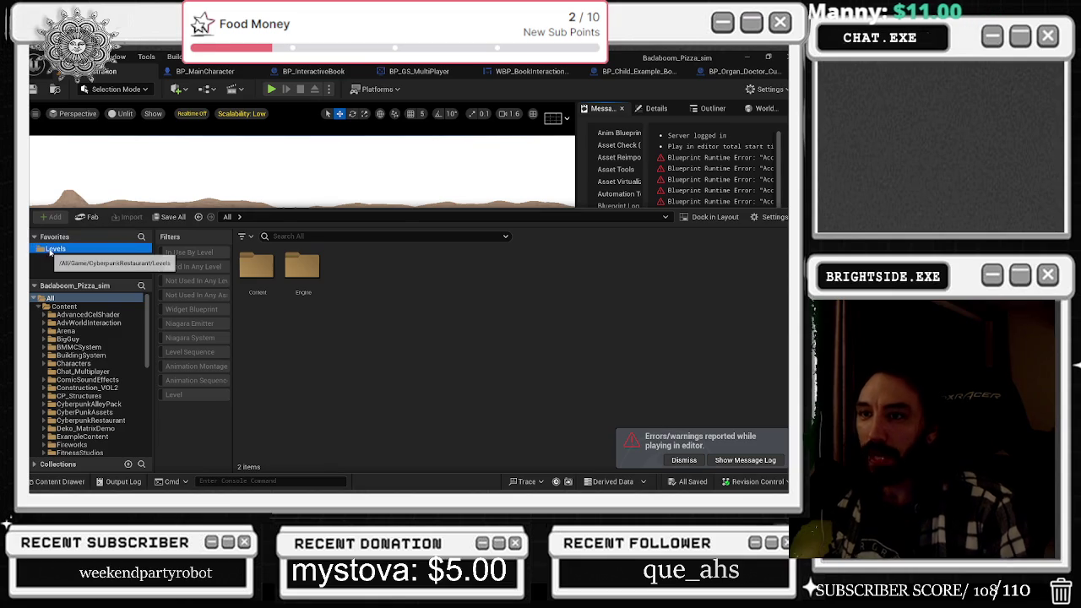
{"action": "left_click", "coordinate": [361, 412]}
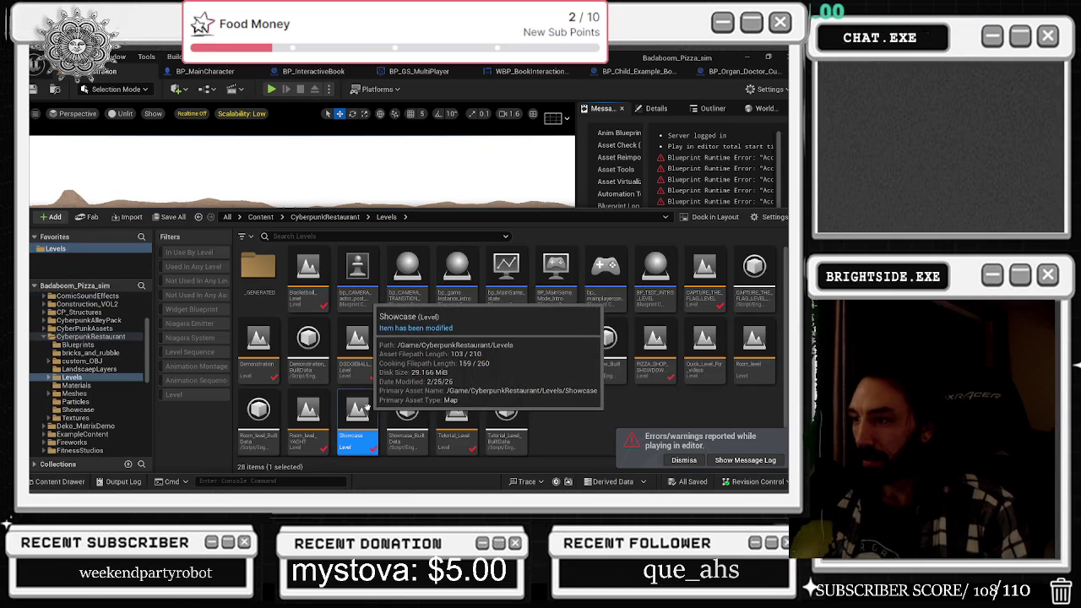
{"action": "double_click", "coordinate": [367, 408]}
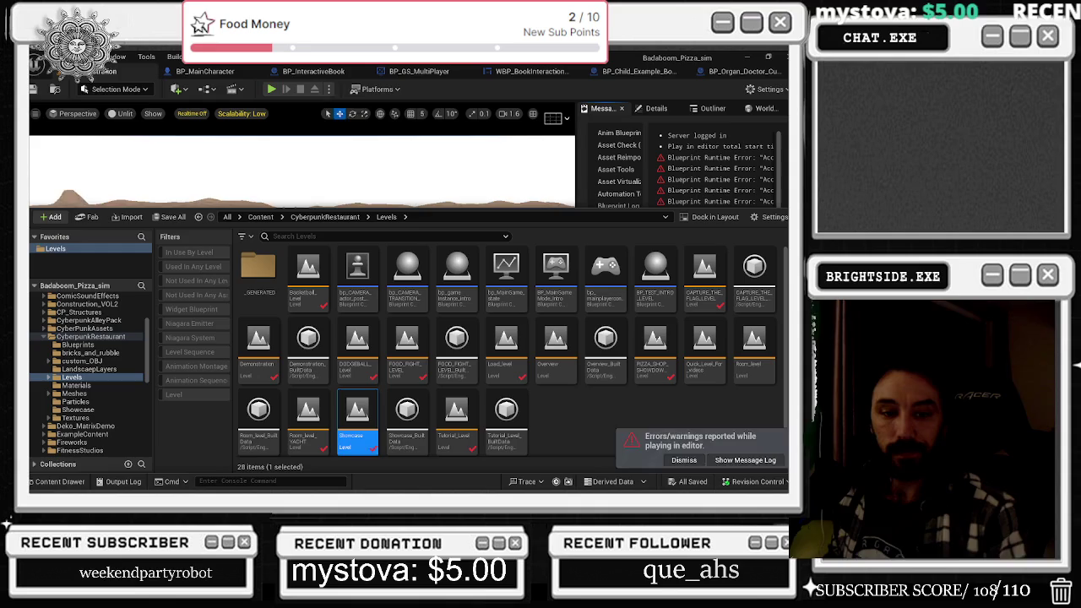
{"action": "left_click", "coordinate": [173, 326]}
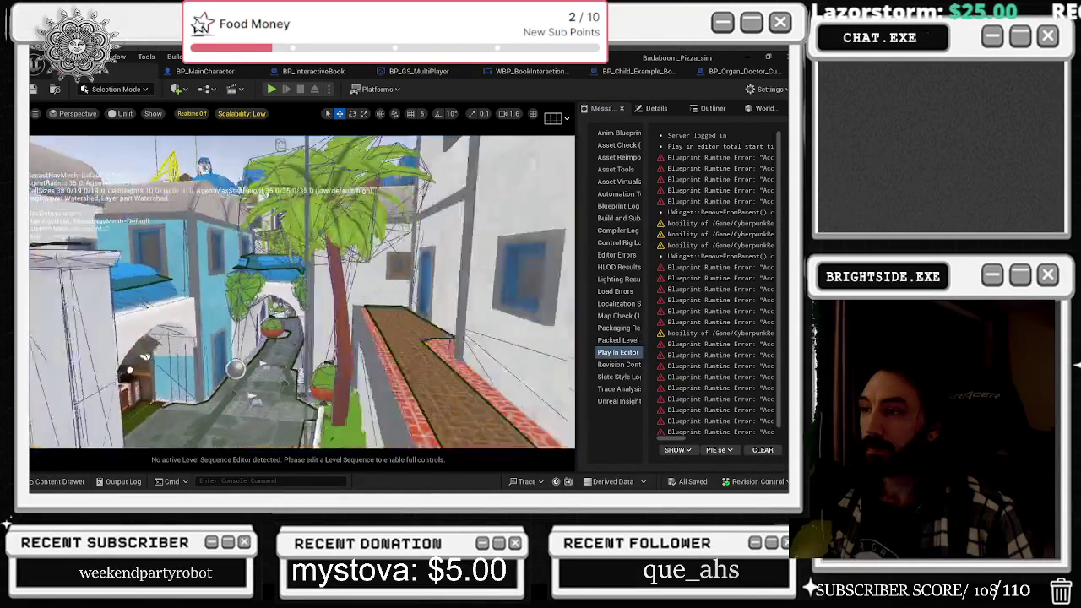
- Rearrange the open blueprint tabs and hide the content browser again
{"action": "left_click", "coordinate": [59, 482]}
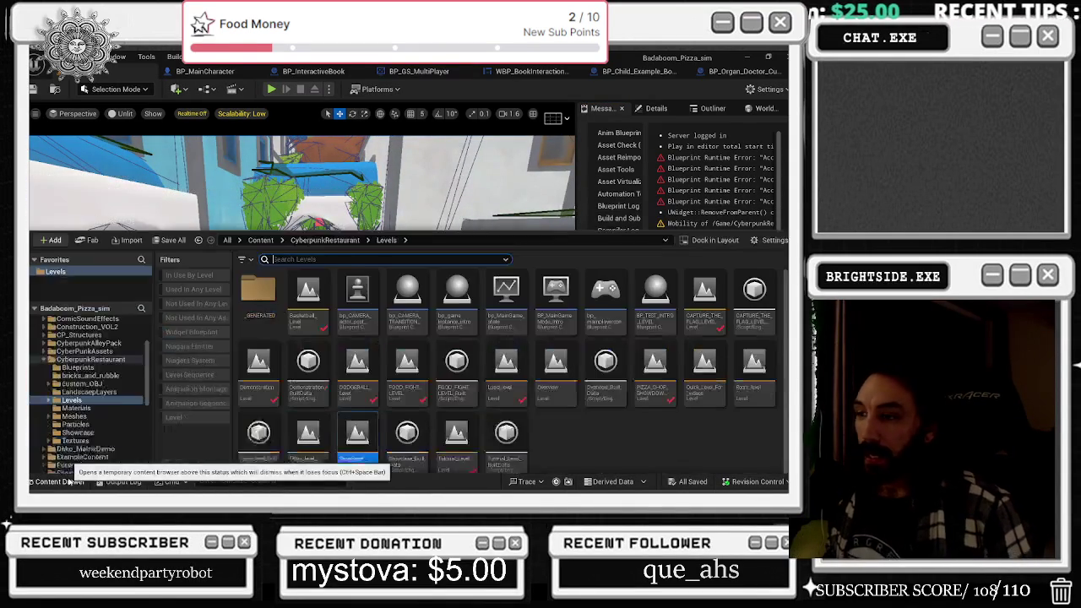
{"action": "left_click", "coordinate": [727, 73]}
{"action": "left_click", "coordinate": [579, 71]}
{"action": "left_click_drag", "start_coordinate": [675, 71], "coordinate": [495, 178]}
{"action": "left_click", "coordinate": [59, 481]}
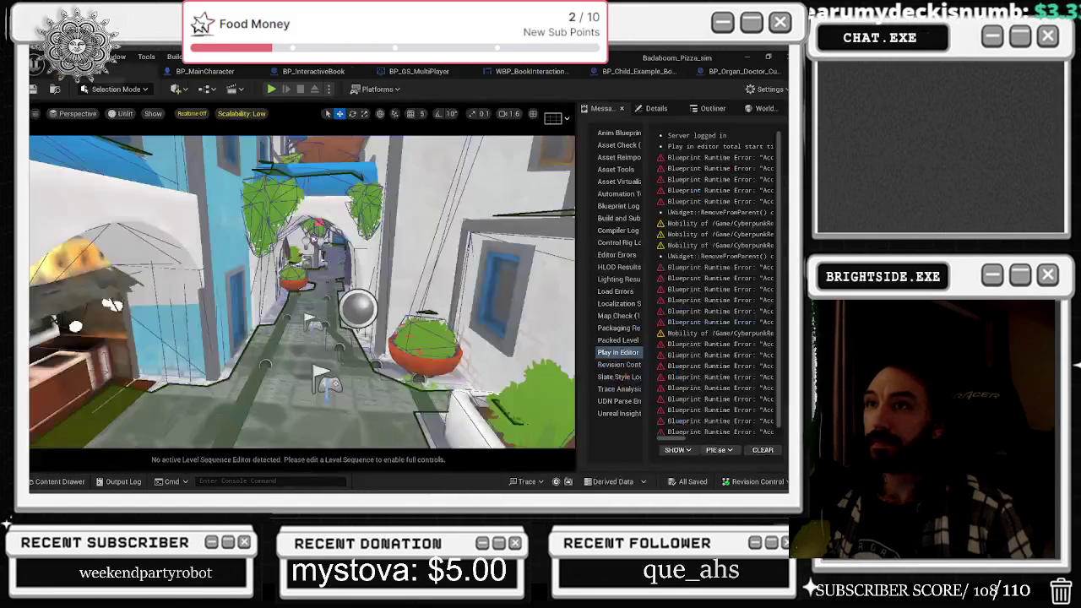
{"action": "left_click", "coordinate": [59, 482]}
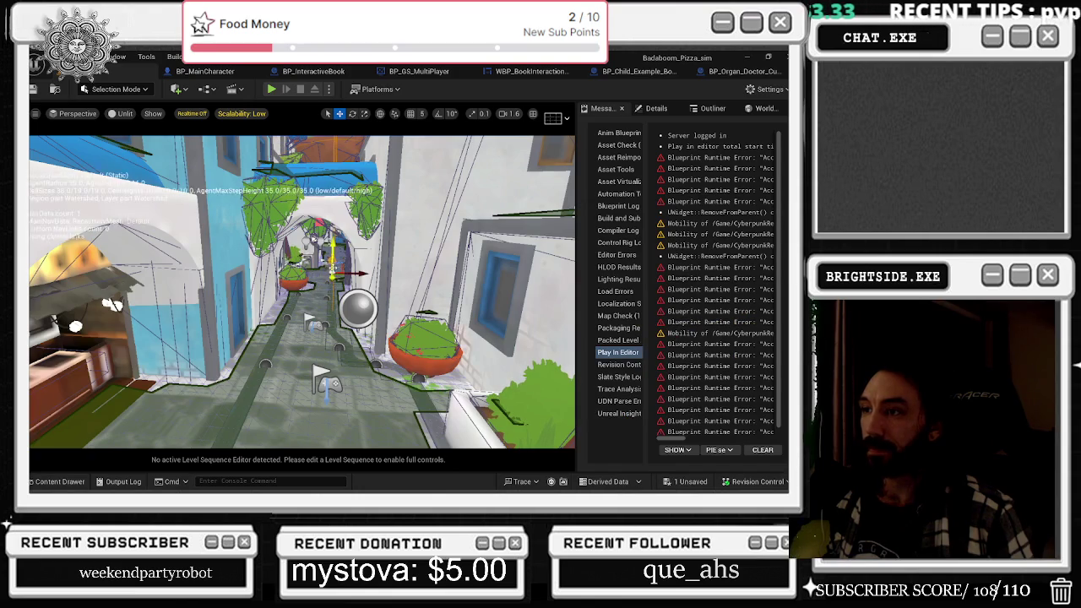
- Save the Showcase level and start a play-test, where a 'Customer Arrived' notice appears
{"action": "key", "text": "ctrl+shift+s"}
{"action": "left_click", "coordinate": [486, 390]}
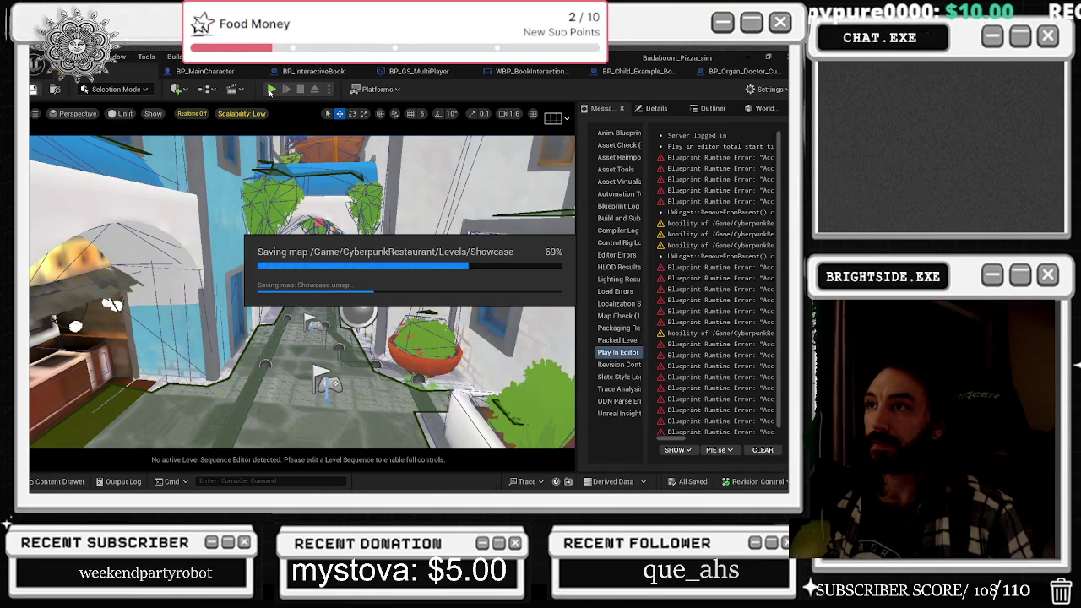
{"action": "left_click", "coordinate": [271, 88]}
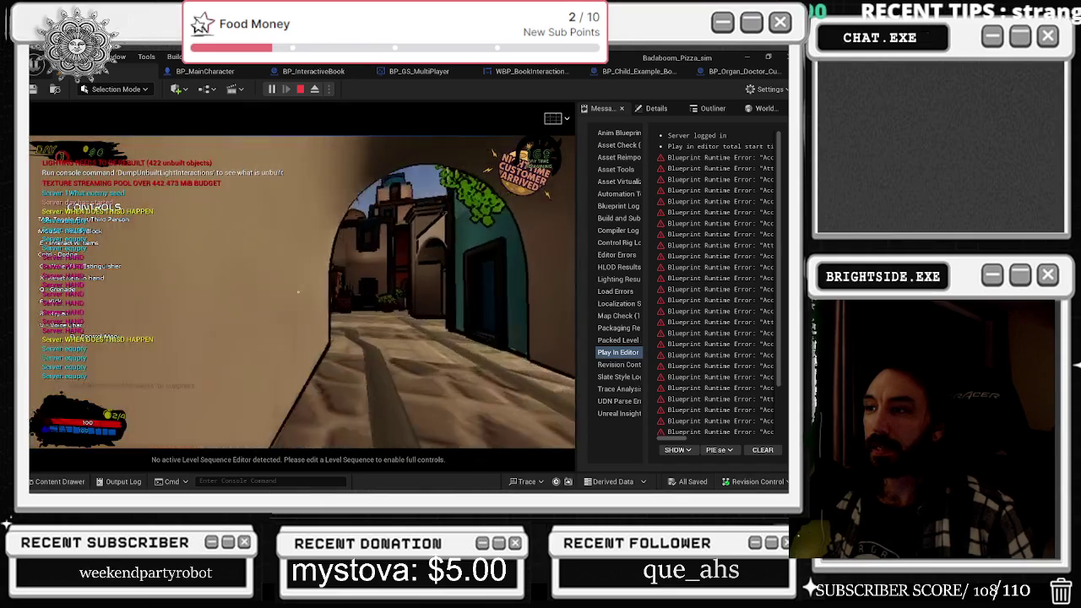
- Stop the play-test, tick Island Mode? on BP_Organ_Doctor_Customer, and save the level
{"action": "key", "text": "Escape"}
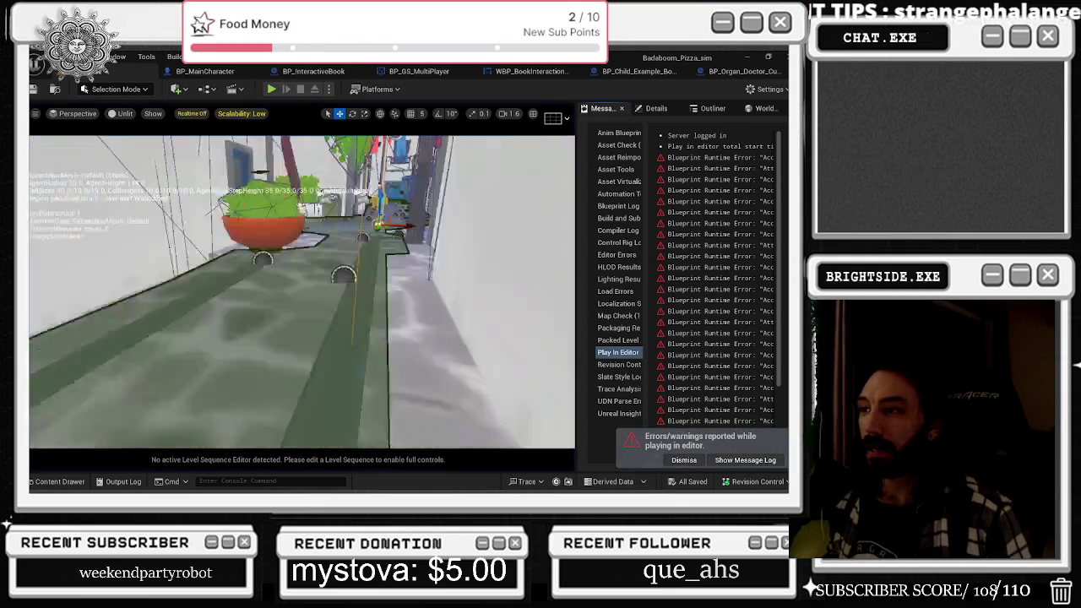
{"action": "left_click", "coordinate": [656, 108]}
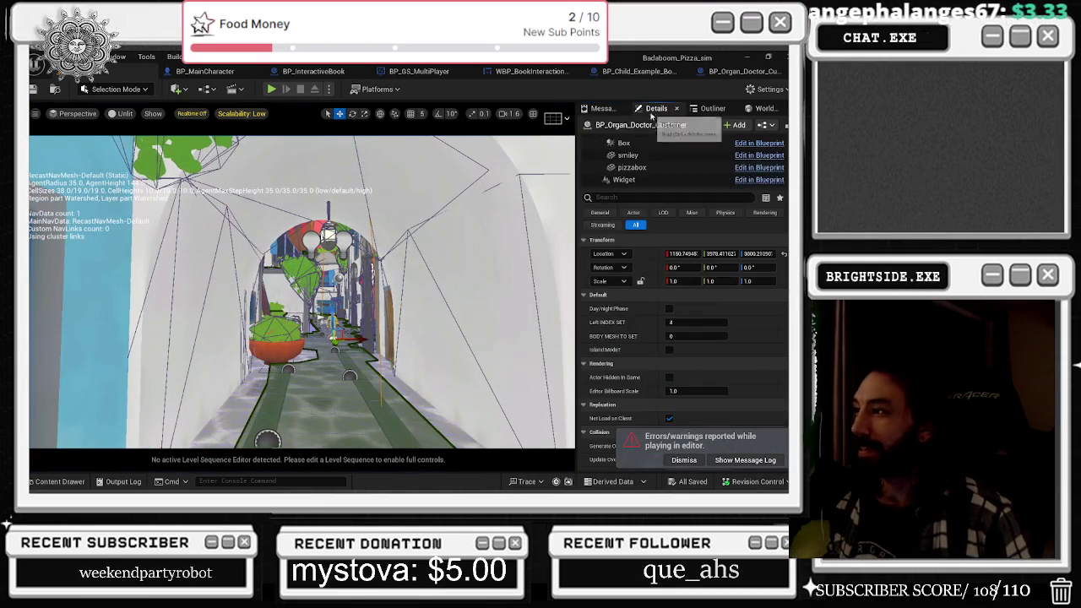
{"action": "left_click", "coordinate": [669, 350]}
{"action": "key", "text": "ctrl+s"}
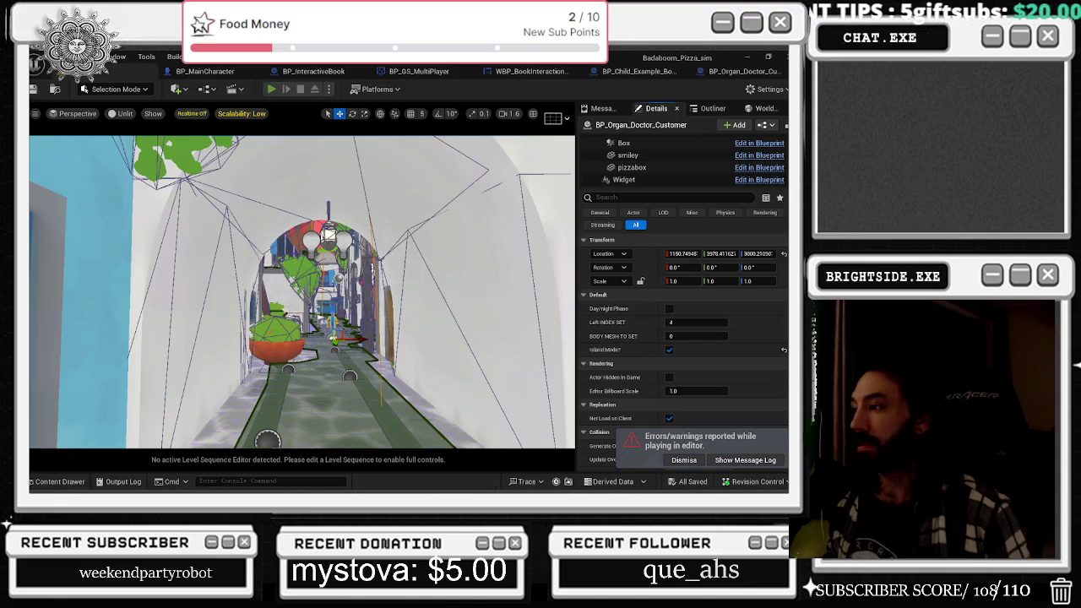
- Play-test the level by walking the chef through the courtyard into the pizza shop, then stop
{"action": "left_click", "coordinate": [271, 89]}
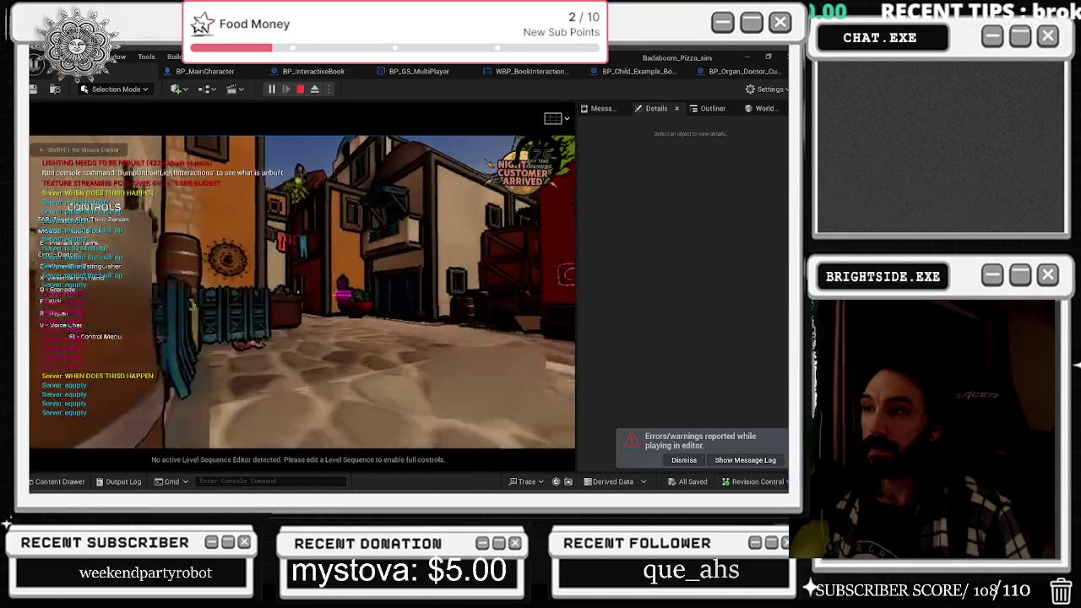
{"action": "key", "text": "w"}
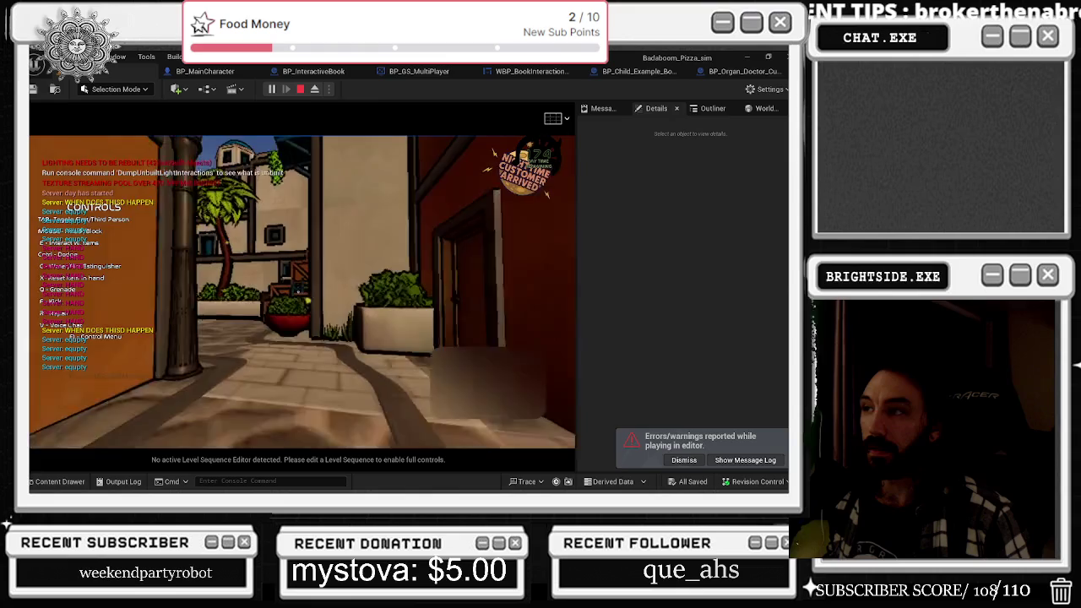
{"action": "key", "text": "w"}
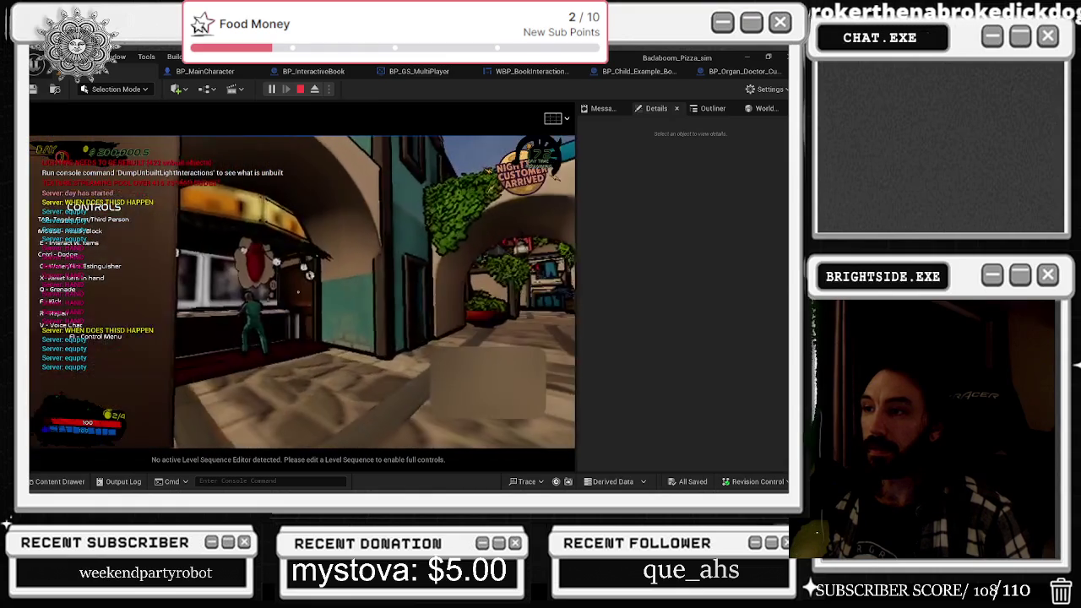
{"action": "key", "text": "w"}
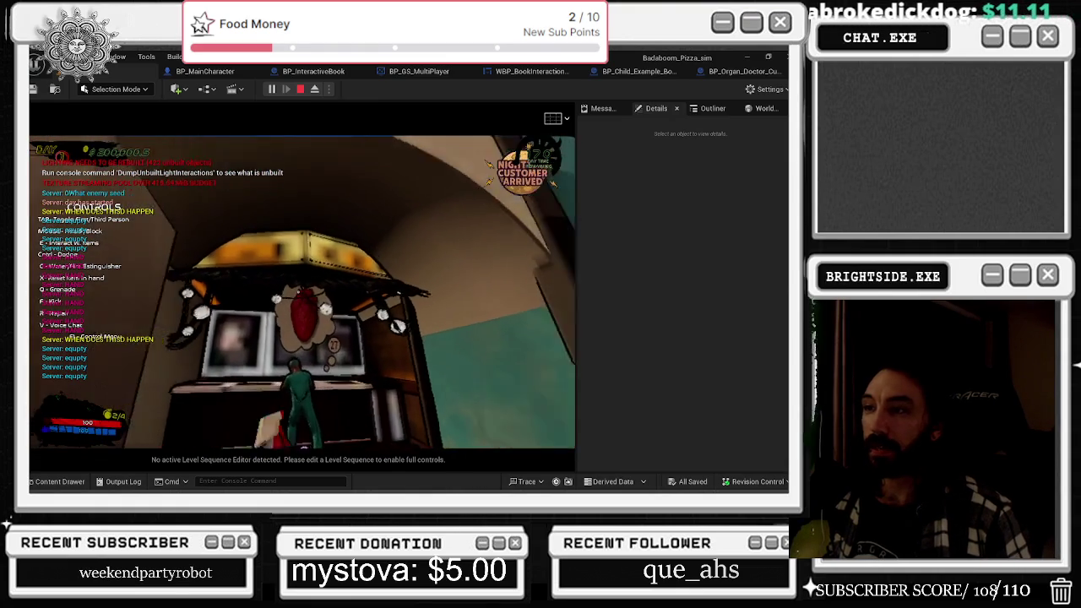
{"action": "key", "text": "s"}
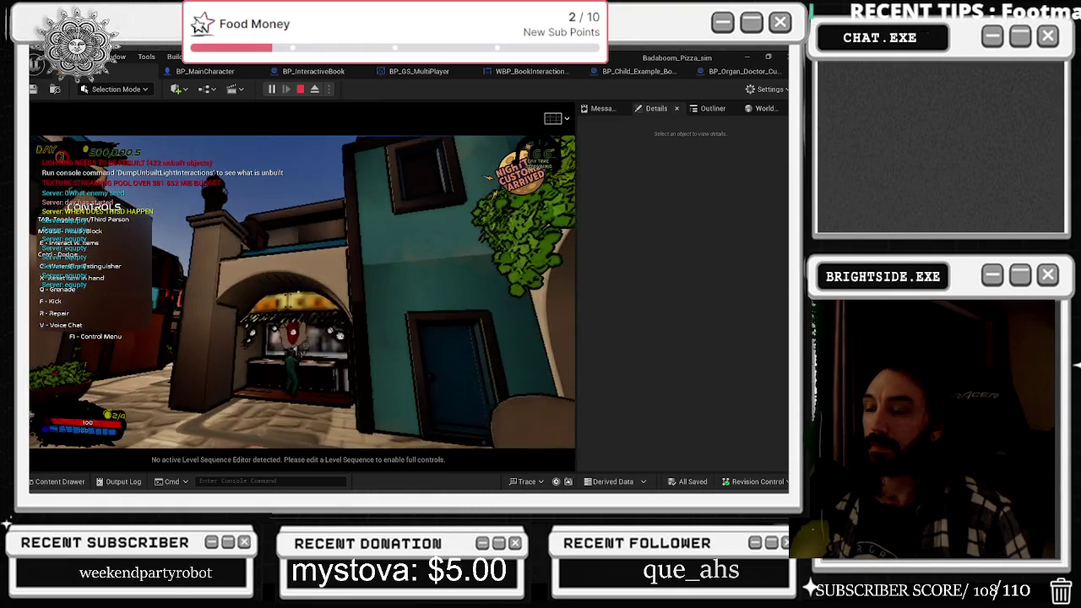
{"action": "key", "text": "w"}
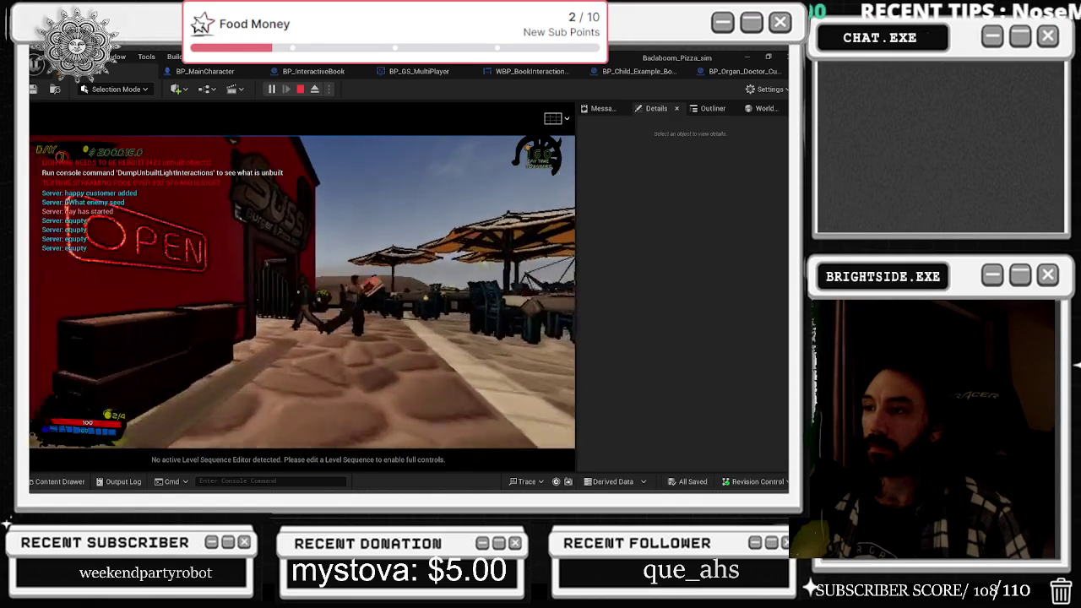
{"action": "key", "text": "w"}
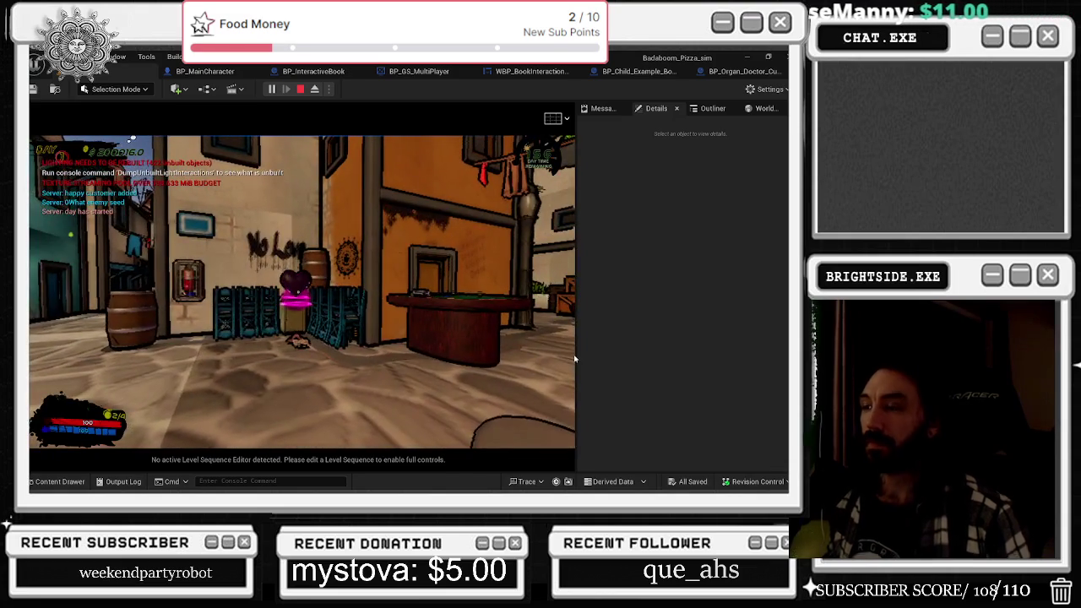
{"action": "key", "text": "Escape"}
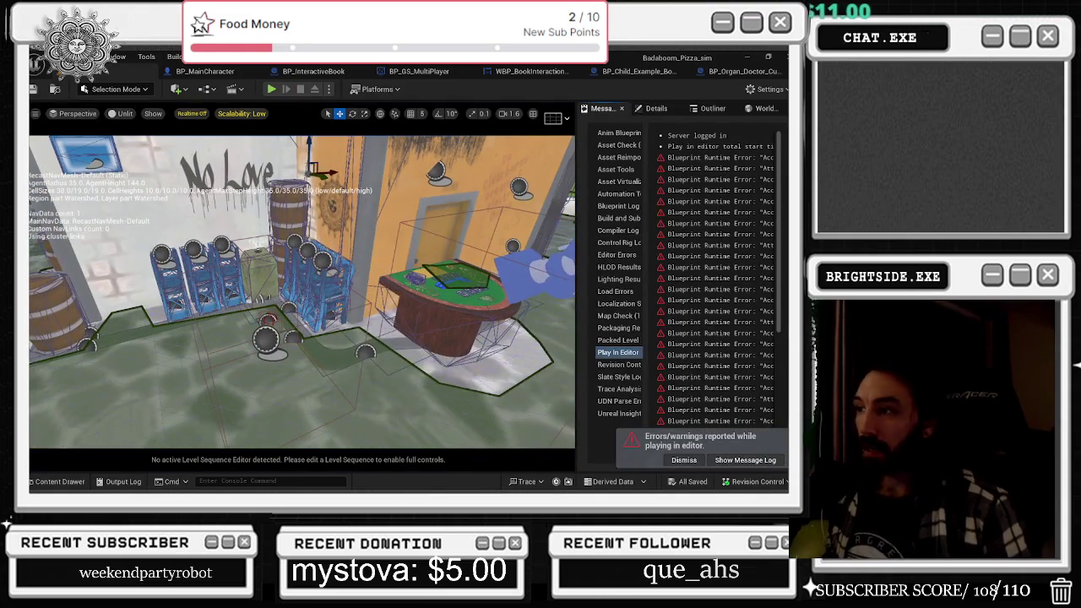
- In BP_GS_MultiPlayer, connect RANDOM to Change Up Skin's Which Variable, then compile and save
{"action": "left_click", "coordinate": [447, 275]}
{"action": "left_click", "coordinate": [175, 72]}
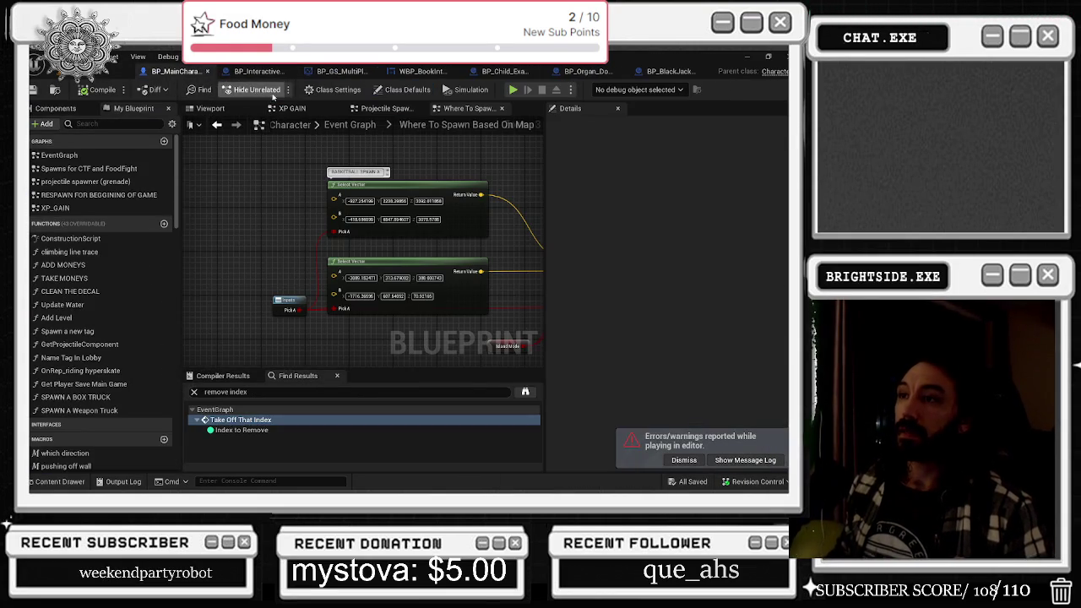
{"action": "left_click", "coordinate": [258, 71]}
{"action": "left_click", "coordinate": [327, 71]}
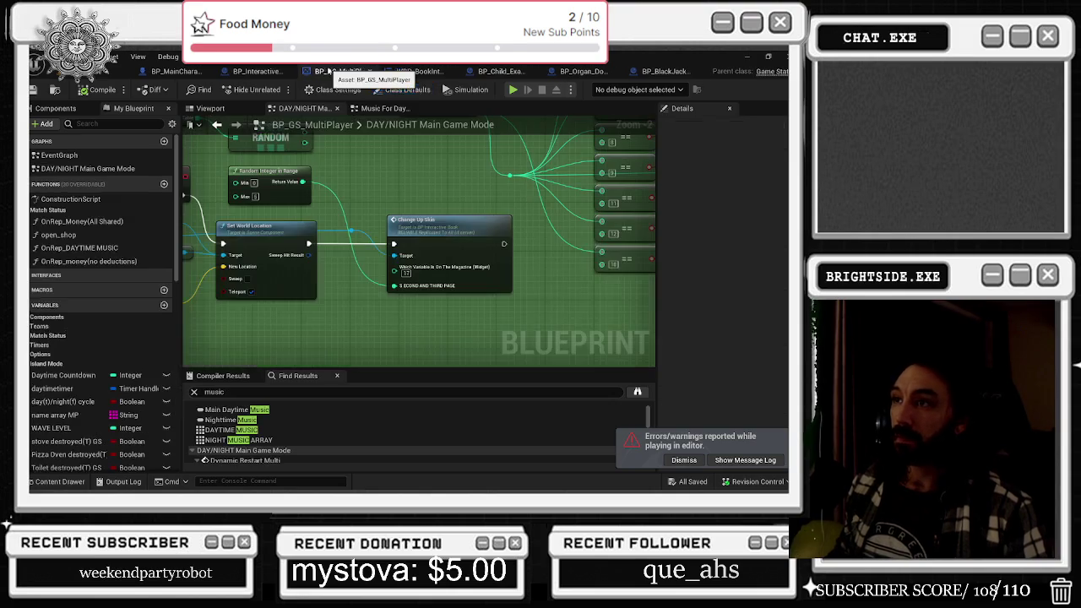
{"action": "left_click", "coordinate": [283, 177]}
{"action": "mouse_move", "coordinate": [283, 179]}
{"action": "left_mouse_down"}
{"action": "mouse_move", "coordinate": [367, 261]}
{"action": "mouse_move", "coordinate": [373, 310]}
{"action": "left_mouse_up"}
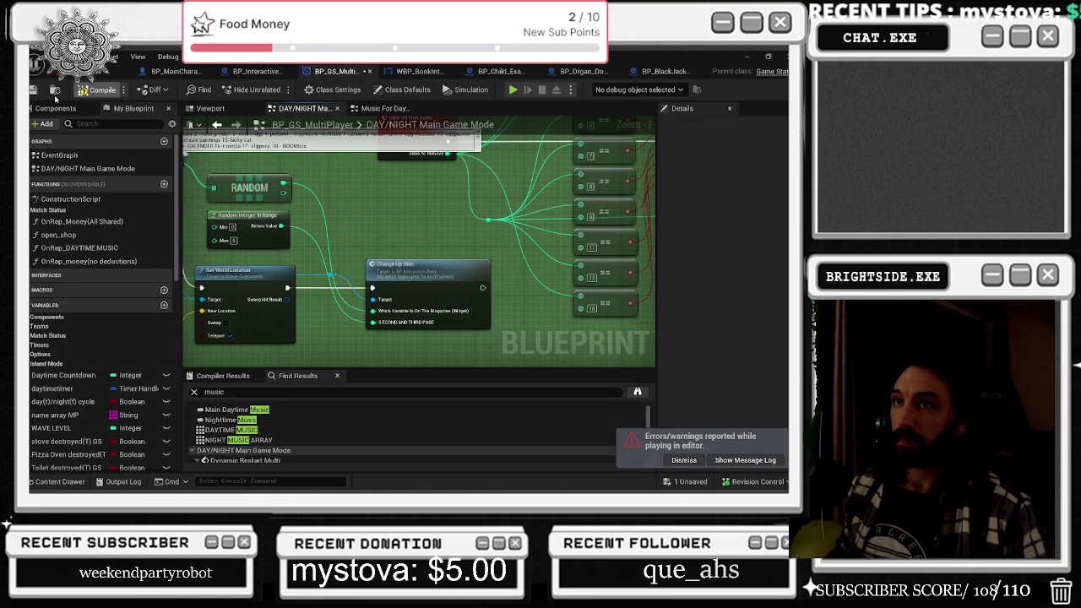
{"action": "key", "text": "F7"}
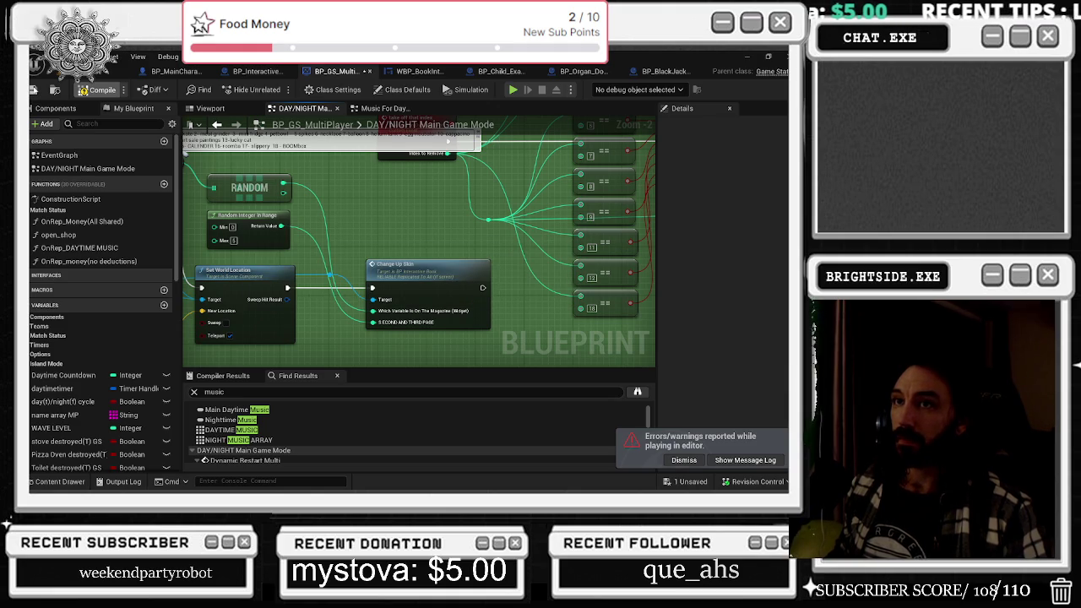
{"action": "left_click", "coordinate": [33, 90]}
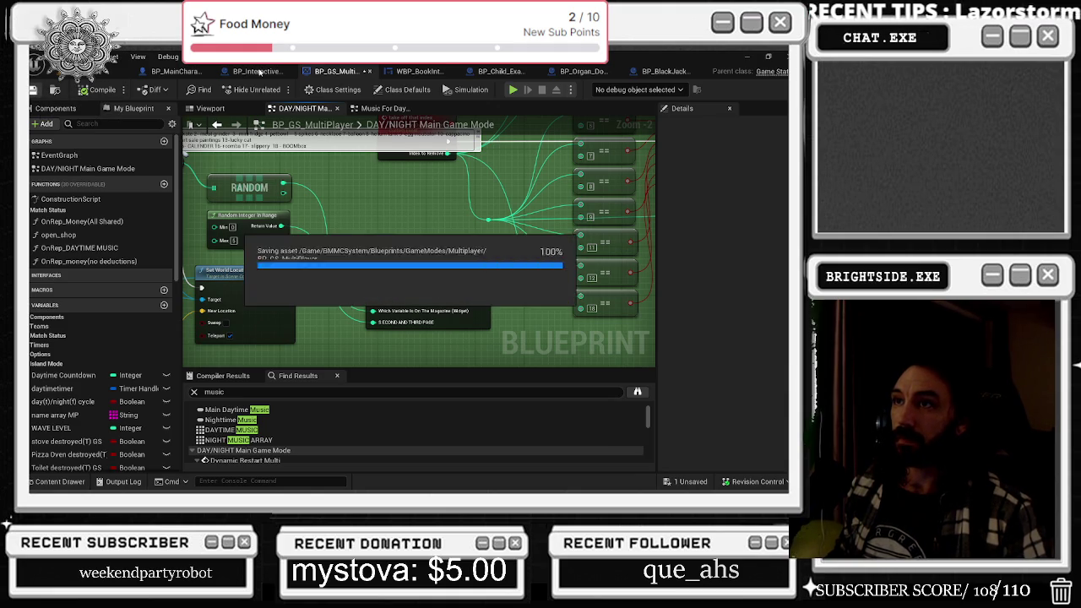
- Save and close the BP_InteractiveBook, BP_GS_MultiPlayer and book interaction widget tabs, saving BP_MainCharacter too
{"action": "left_click", "coordinate": [259, 73]}
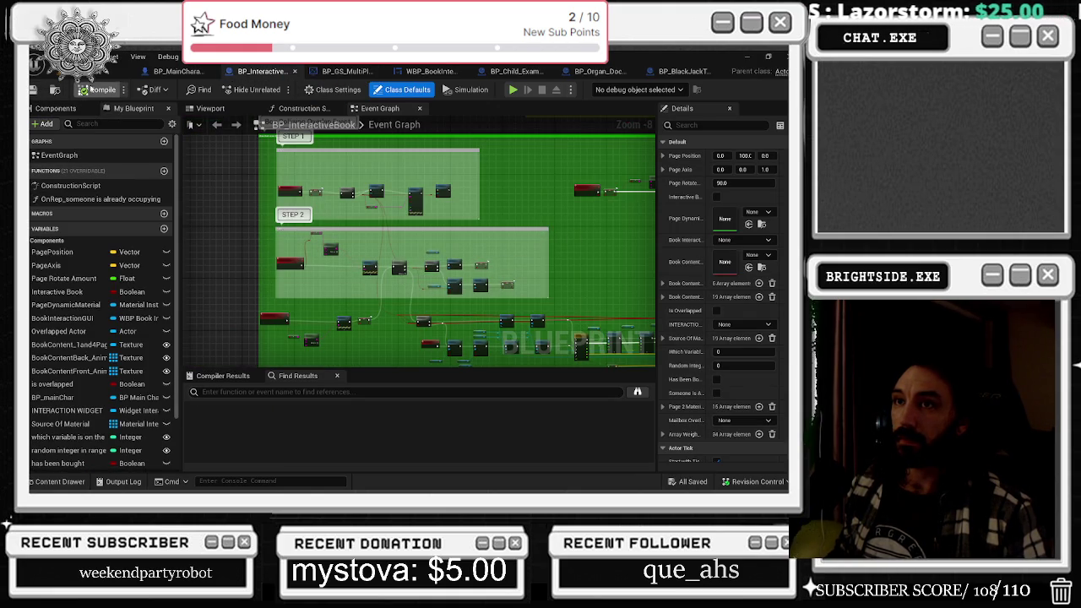
{"action": "left_click", "coordinate": [296, 73]}
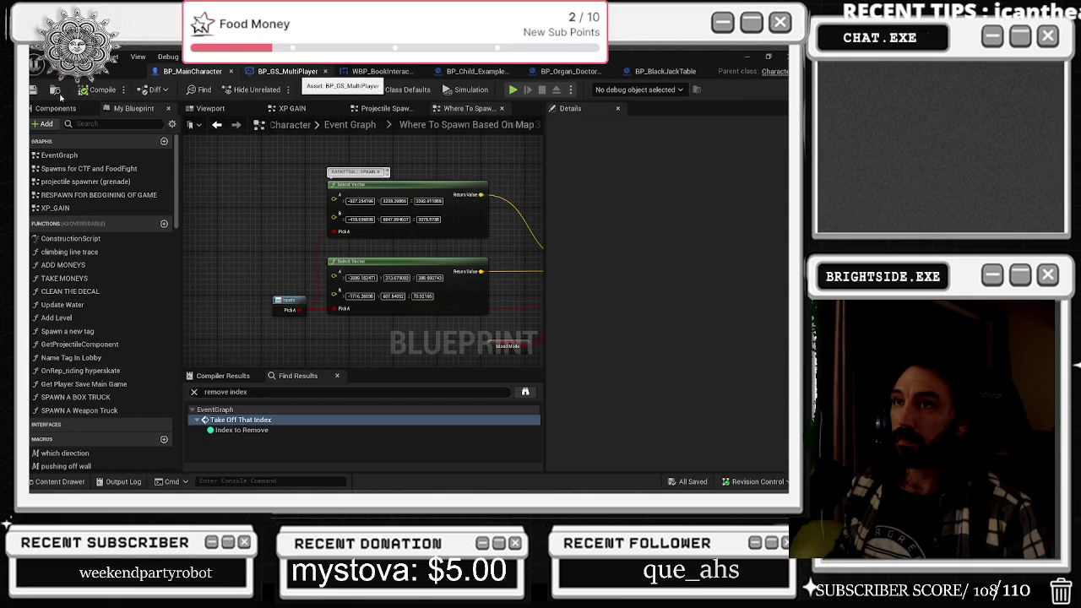
{"action": "left_click", "coordinate": [58, 93]}
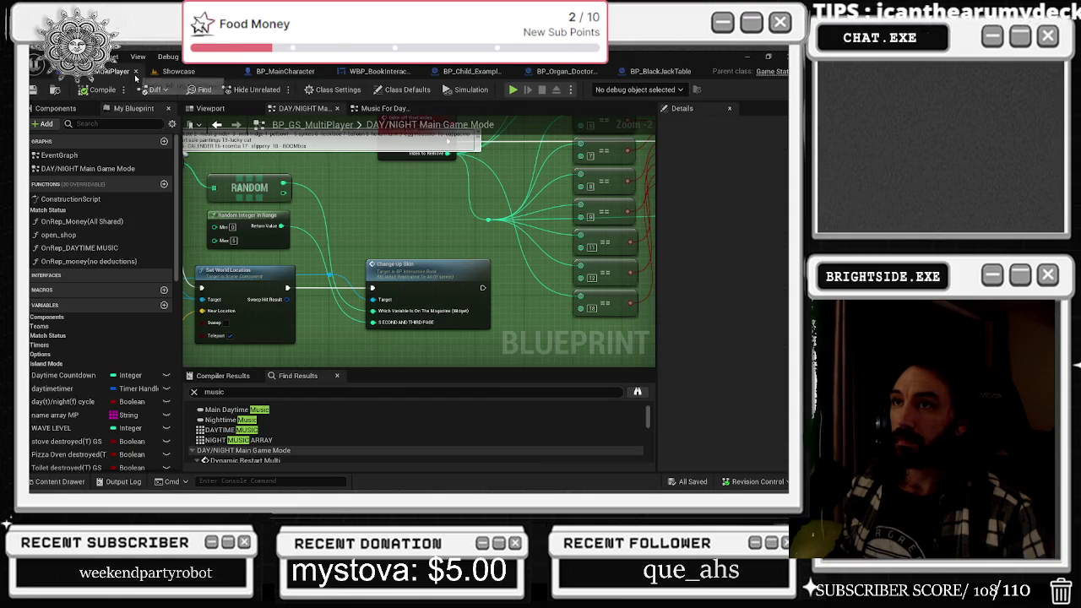
{"action": "left_click", "coordinate": [135, 71]}
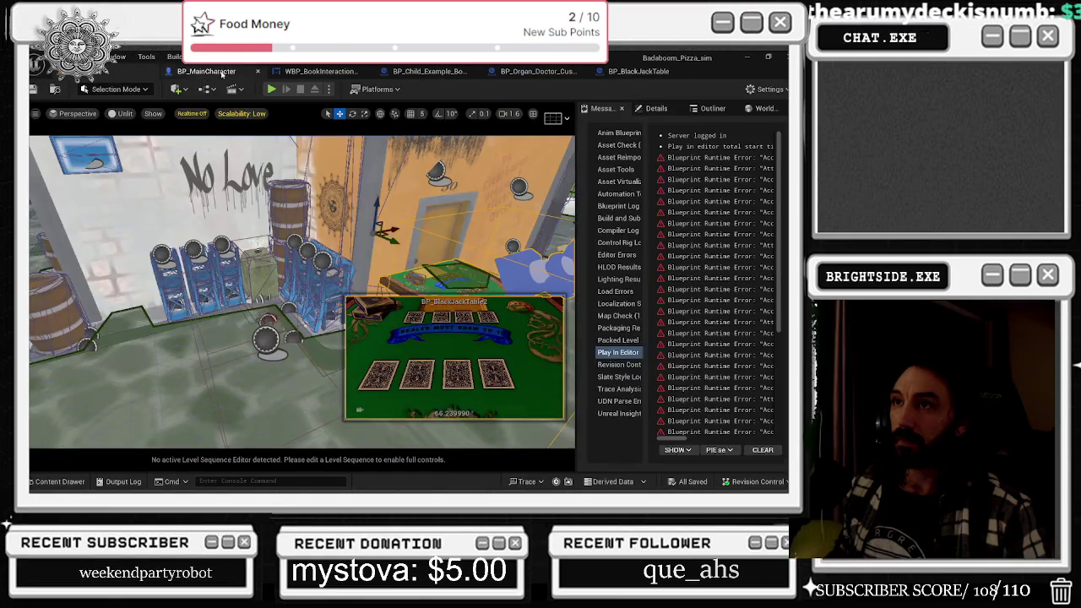
{"action": "left_click", "coordinate": [53, 90]}
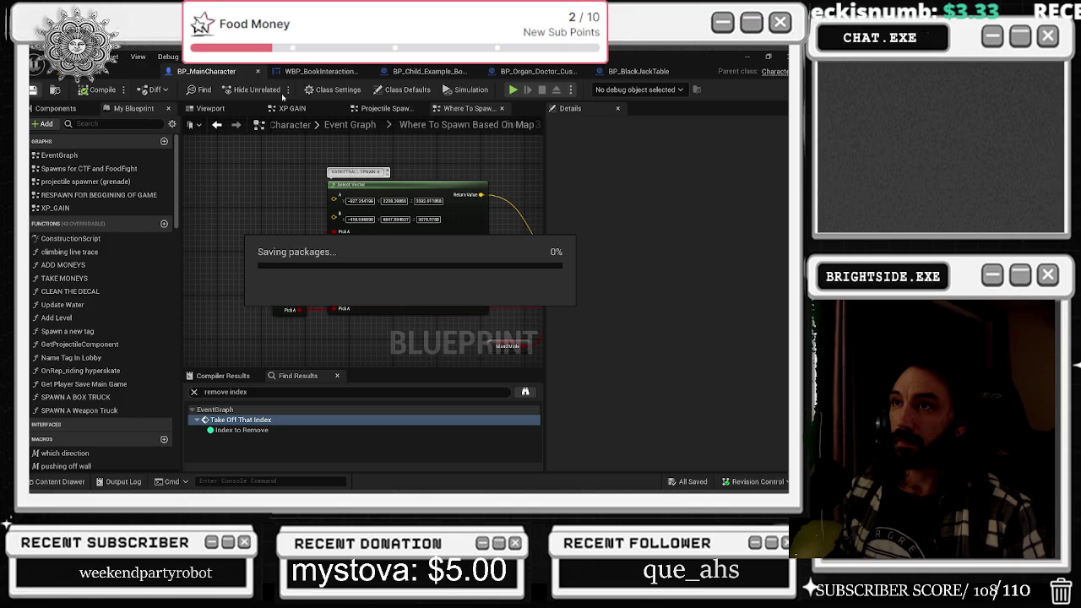
{"action": "left_click", "coordinate": [318, 72]}
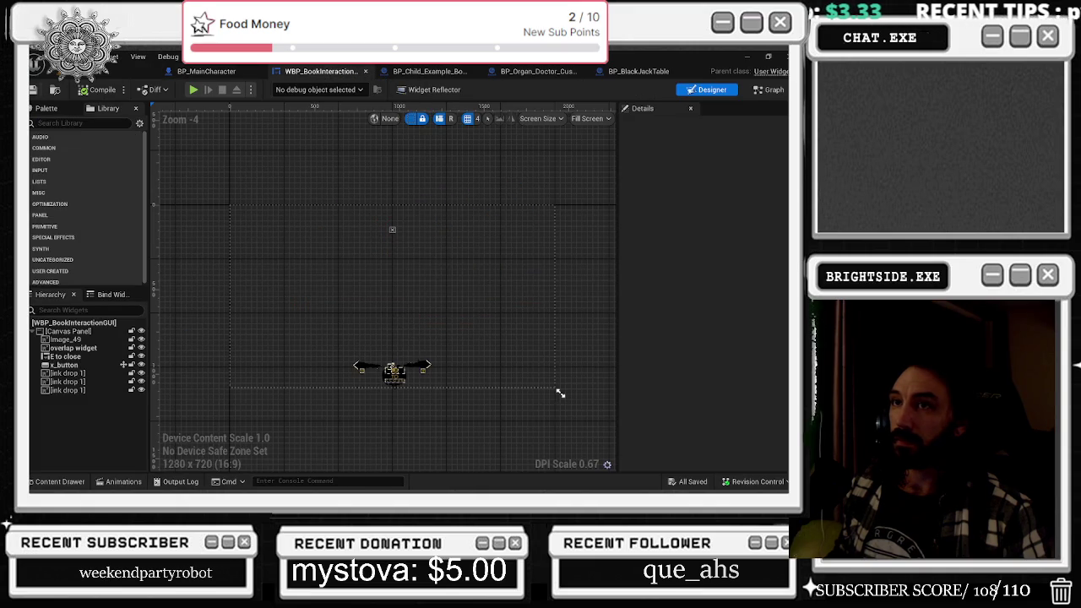
{"action": "left_click", "coordinate": [364, 71]}
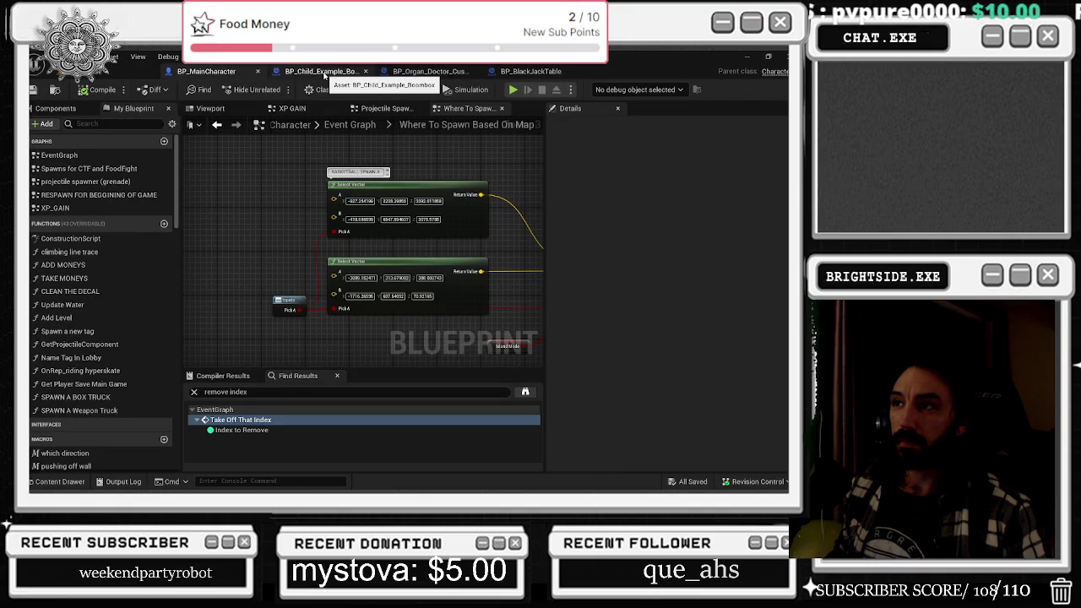
- Save the boombox blueprint and return to the BP_Child_Example_Boombox event graph
{"action": "key", "text": "ctrl+s"}
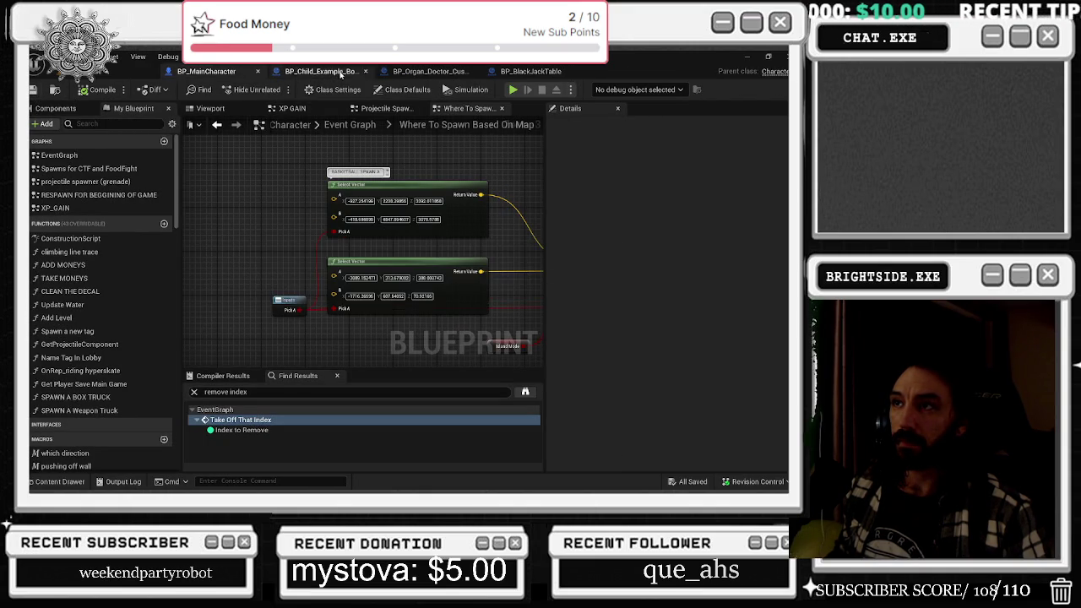
{"action": "left_click", "coordinate": [219, 71]}
{"action": "scroll", "coordinate": [354, 253], "scroll_direction": "down", "scroll_amount": 5}
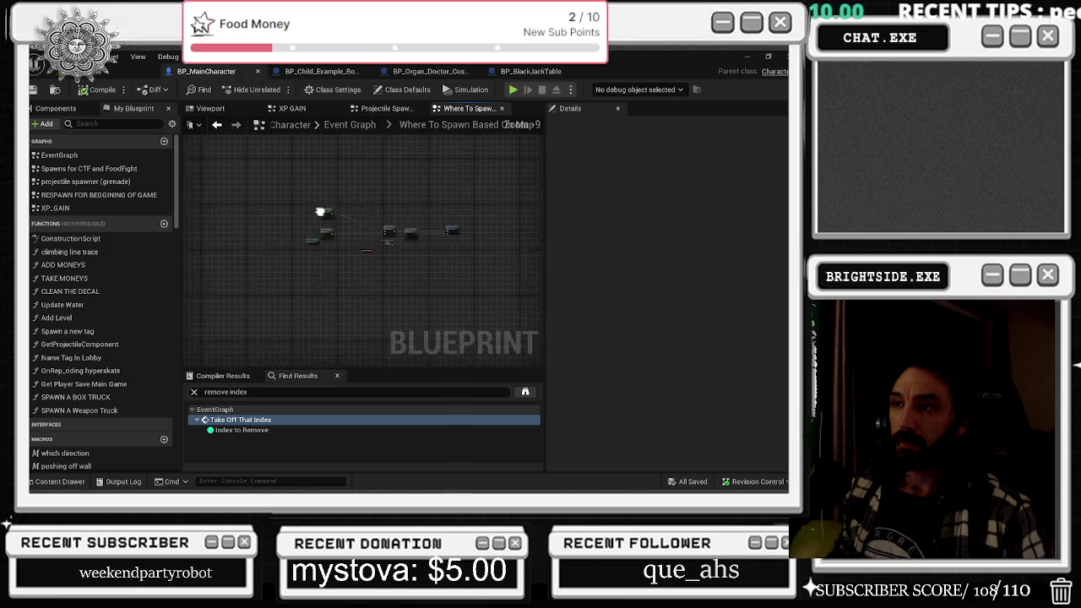
{"action": "left_click", "coordinate": [233, 111]}
{"action": "left_click", "coordinate": [294, 75]}
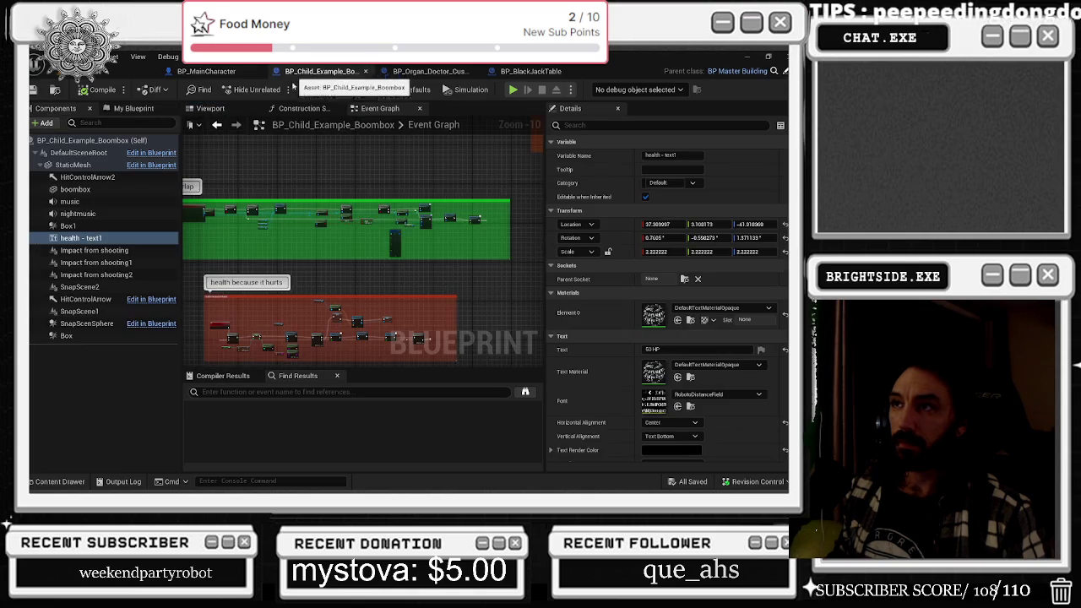
- Select Box1 in the boombox Viewport and set Custom collision with Query and Physics enabled
{"action": "left_click", "coordinate": [211, 109]}
{"action": "left_click", "coordinate": [344, 175]}
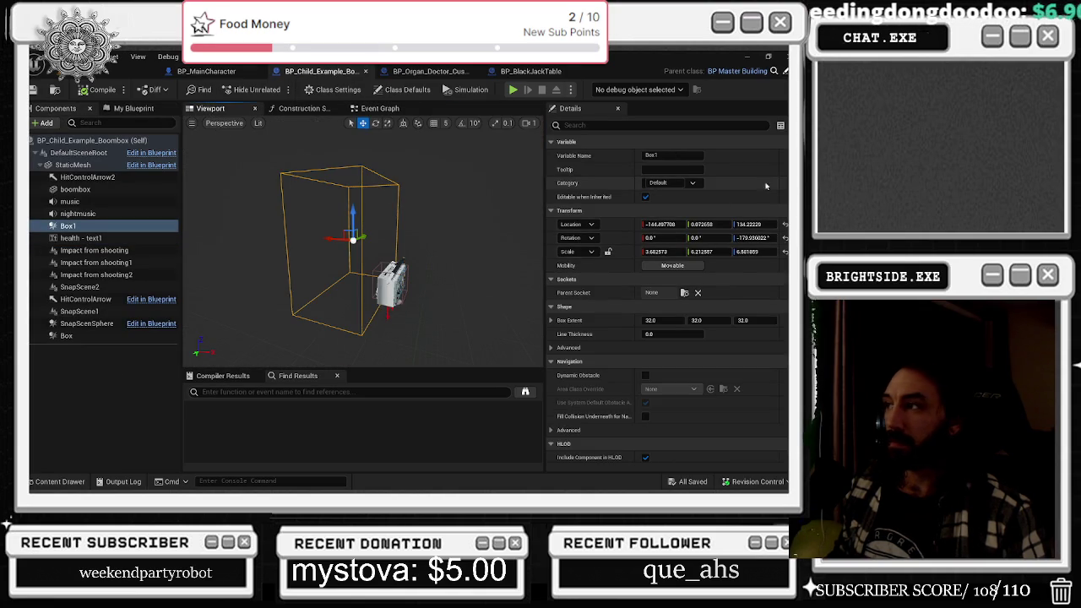
{"action": "scroll", "coordinate": [667, 296], "scroll_direction": "down", "scroll_amount": 10}
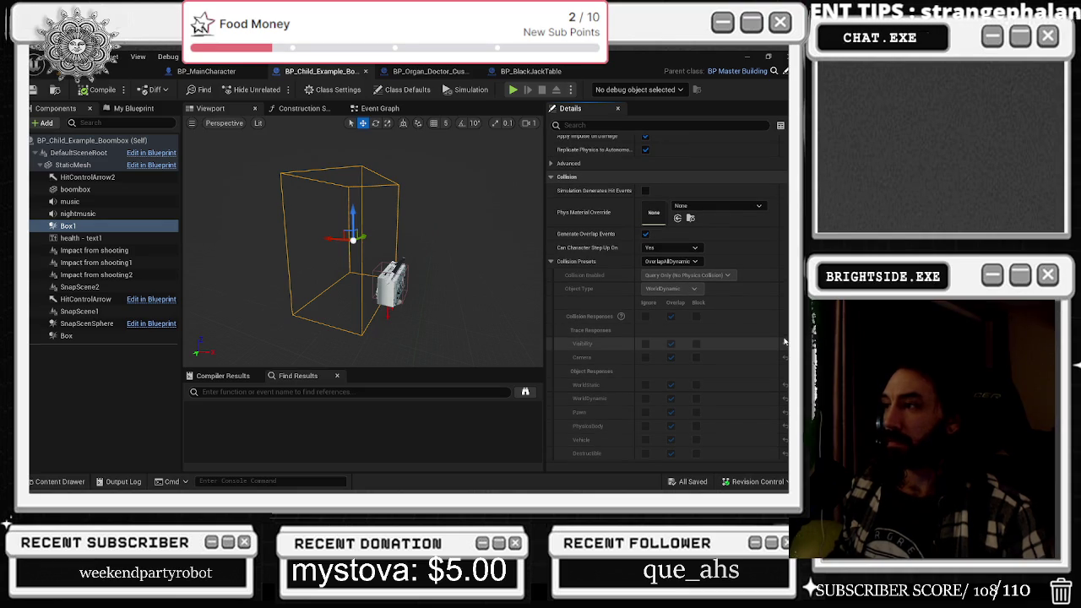
{"action": "left_click", "coordinate": [671, 261]}
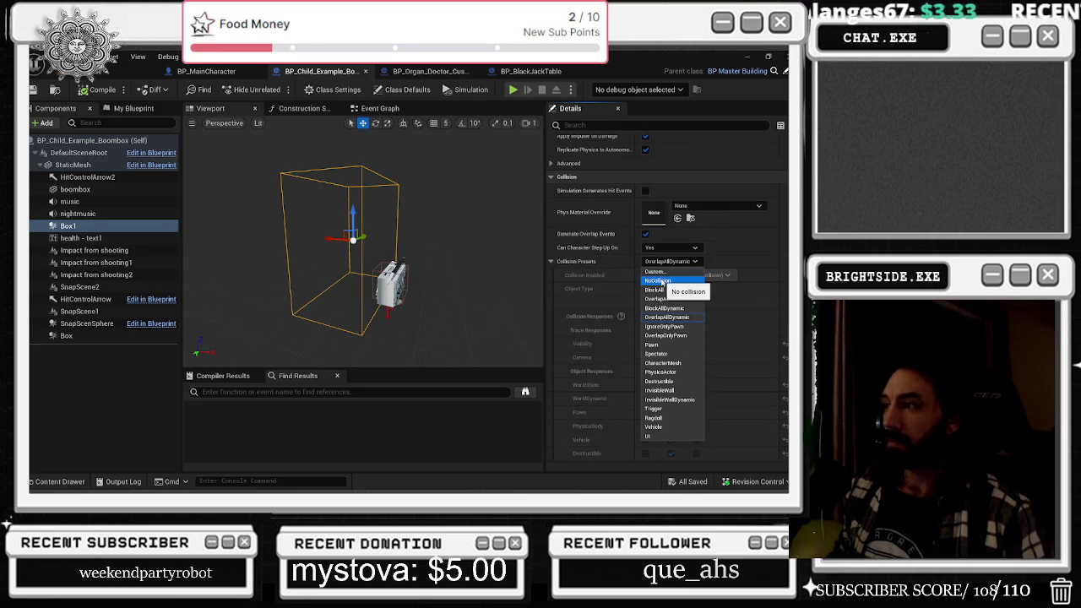
{"action": "left_click", "coordinate": [657, 271]}
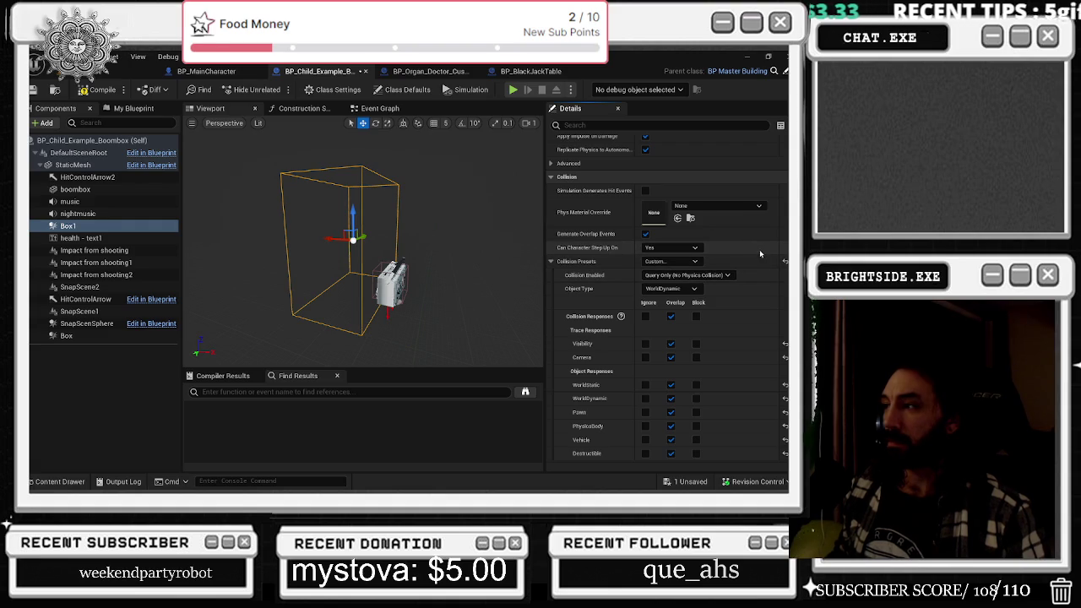
{"action": "left_click", "coordinate": [687, 275]}
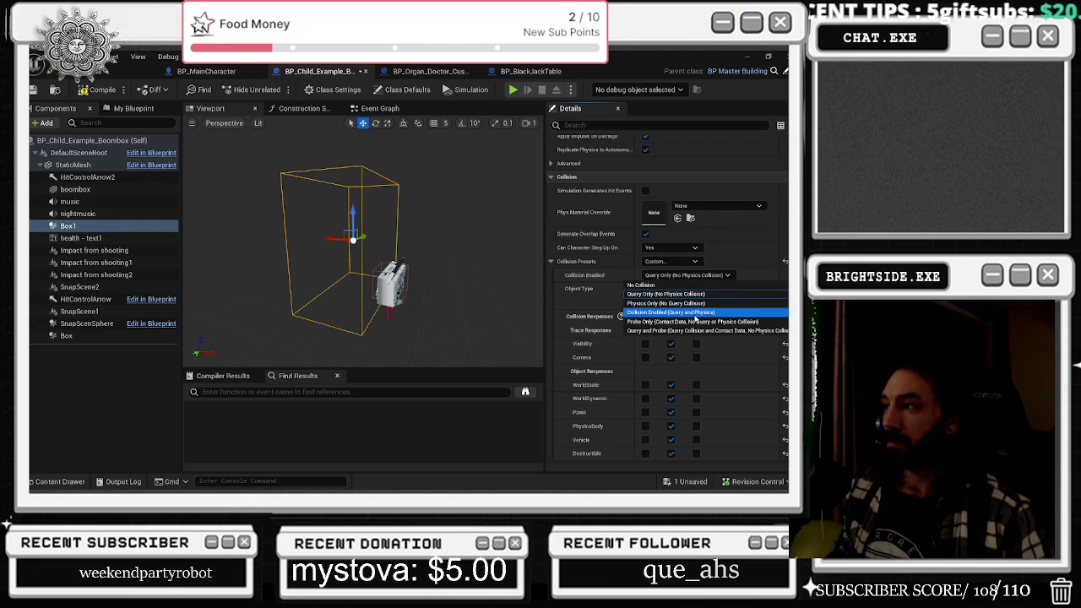
{"action": "left_click", "coordinate": [670, 311]}
- Ignore all responses except Overlap for Pawn and PhysicsBody, then compile, save, and return to the level
{"action": "scroll", "coordinate": [672, 287], "scroll_direction": "down", "scroll_amount": 1}
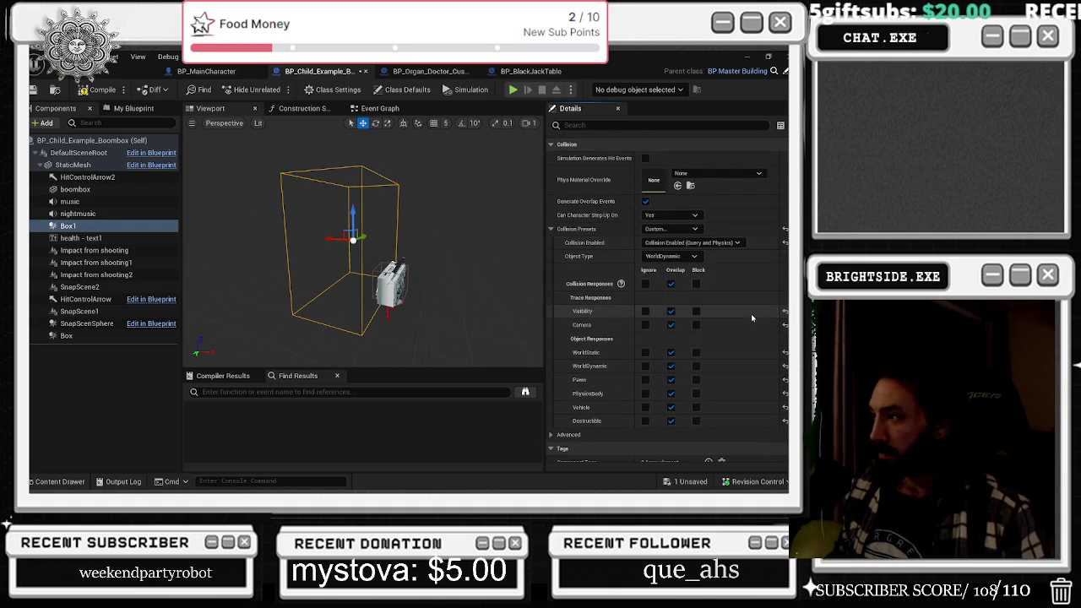
{"action": "left_click", "coordinate": [645, 283]}
{"action": "left_click", "coordinate": [671, 380]}
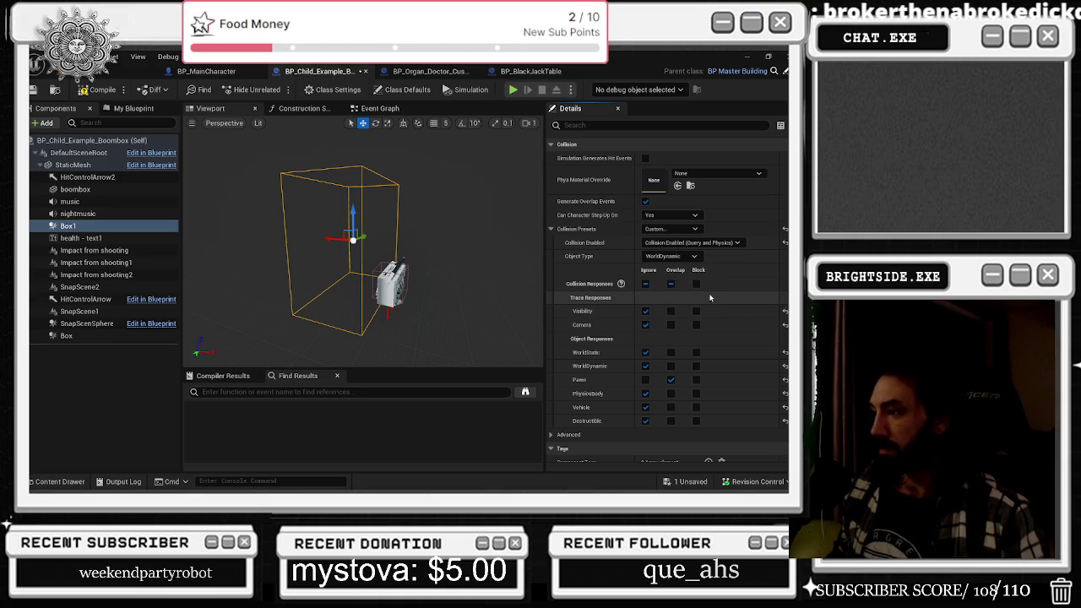
{"action": "left_click", "coordinate": [671, 394]}
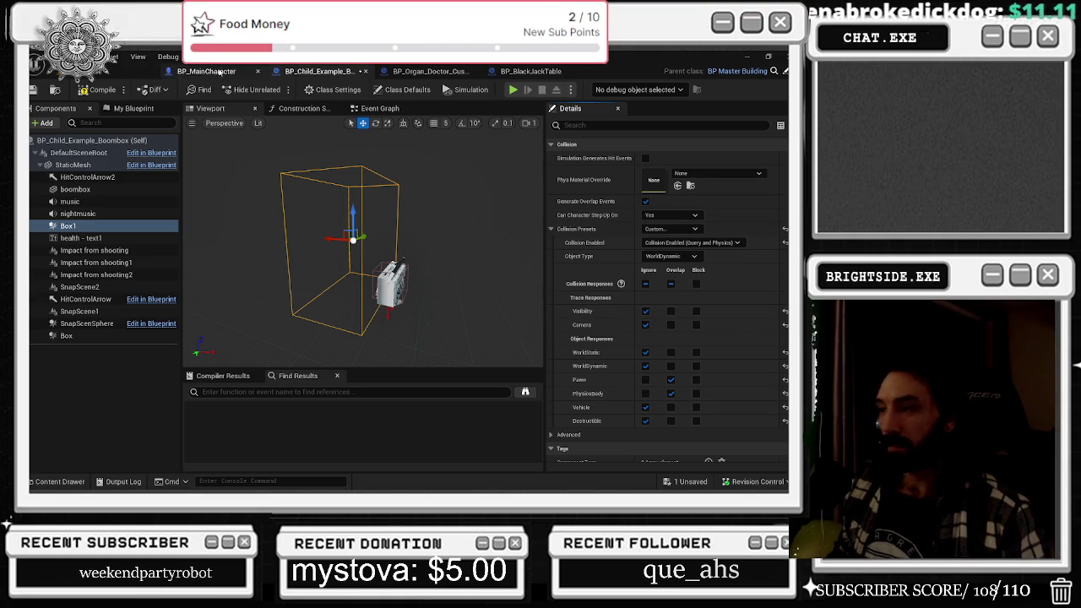
{"action": "left_click", "coordinate": [96, 89]}
{"action": "key", "text": "ctrl+s"}
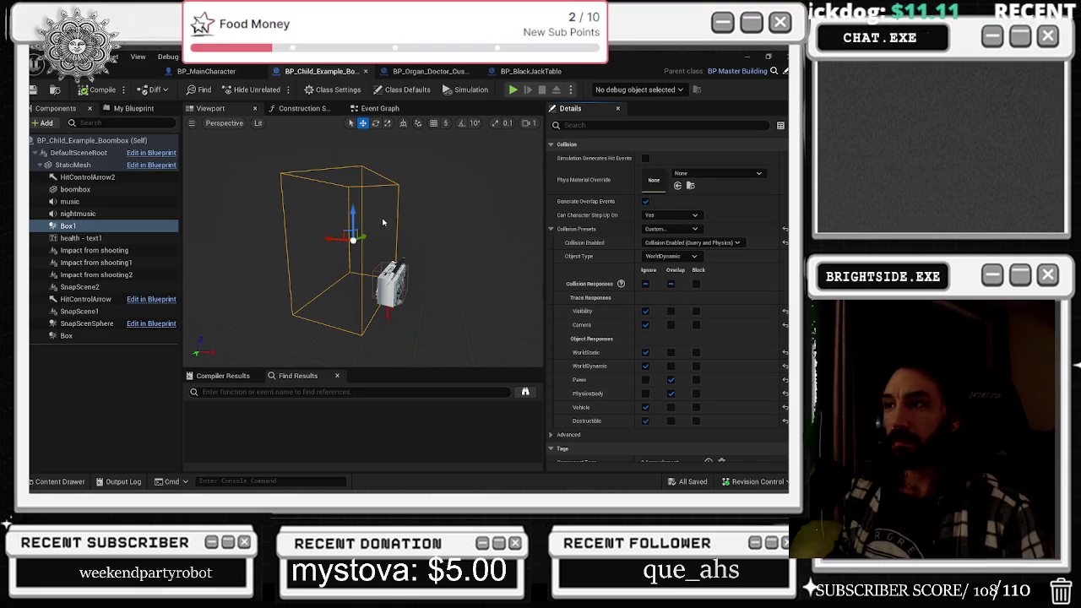
{"action": "left_click", "coordinate": [93, 71]}
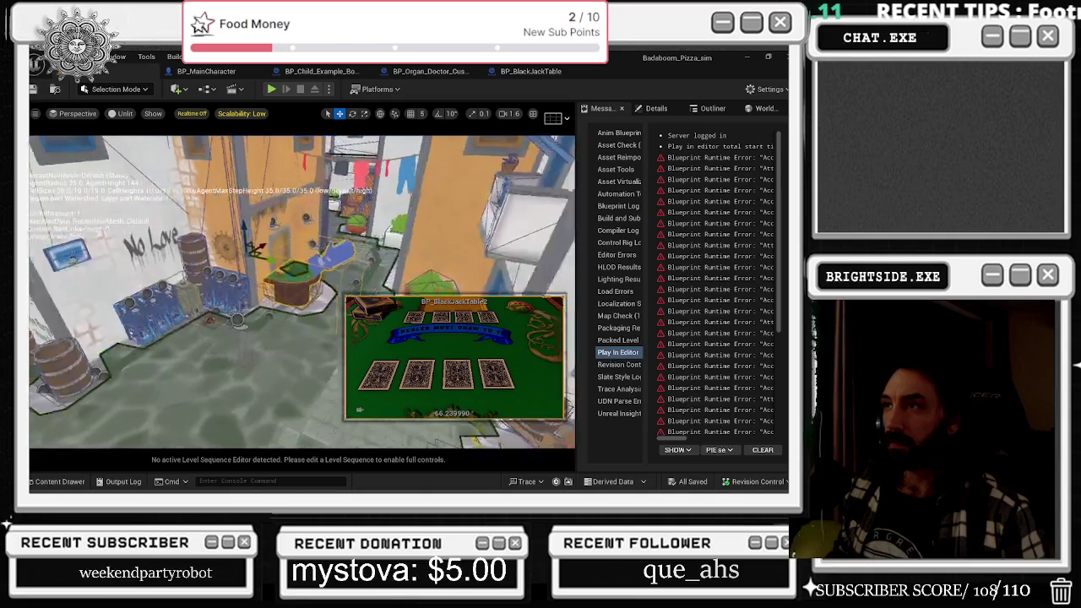
- Drag BP_Child_Example_Boombox onto the ground before the pizza restaurant and add a second copy beside it
{"action": "left_click", "coordinate": [320, 71]}
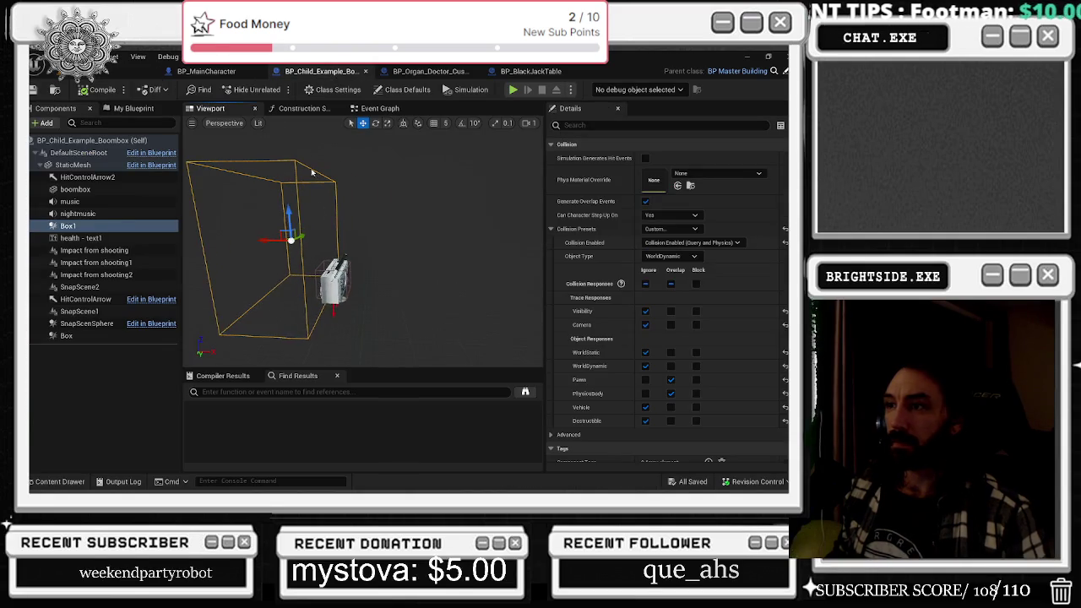
{"action": "key", "text": "ctrl+space"}
{"action": "left_click", "coordinate": [93, 71]}
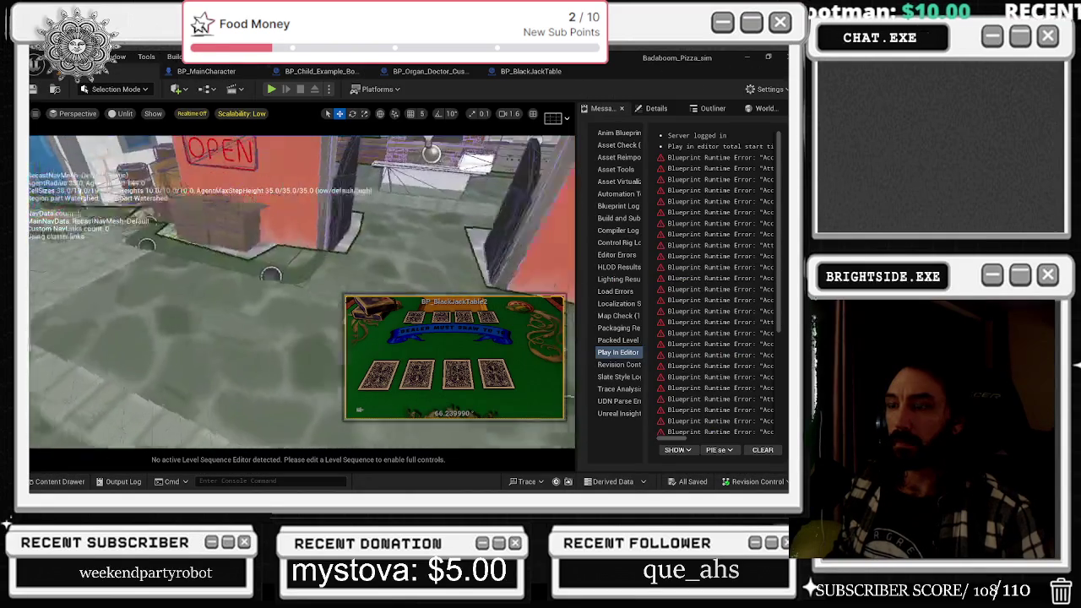
{"action": "left_click", "coordinate": [59, 481]}
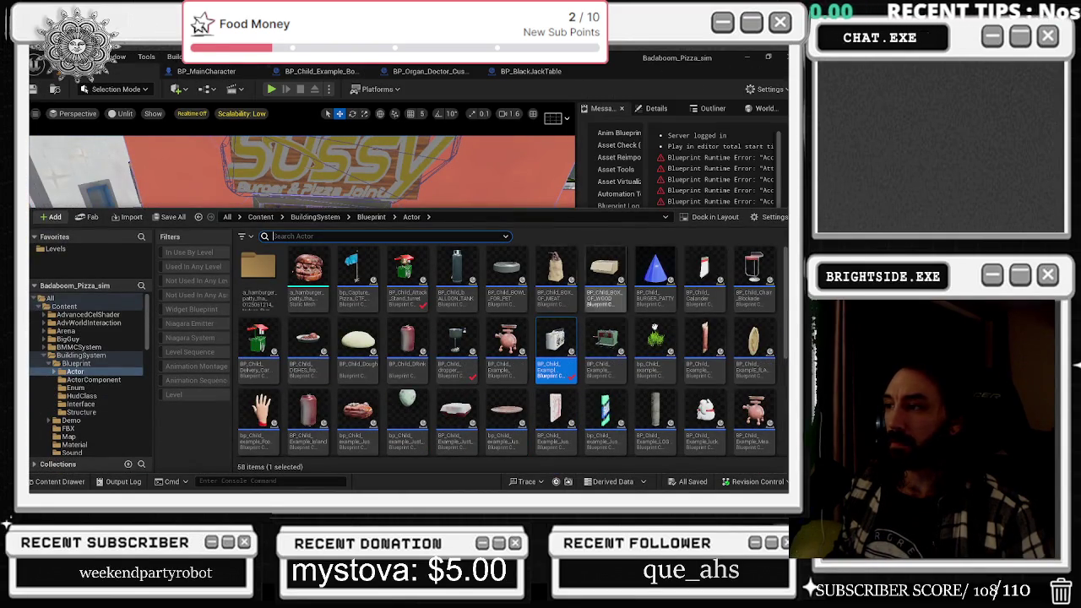
{"action": "mouse_move", "coordinate": [555, 347]}
{"action": "left_mouse_down"}
{"action": "mouse_move", "coordinate": [64, 126]}
{"action": "mouse_move", "coordinate": [110, 326]}
{"action": "left_mouse_up"}
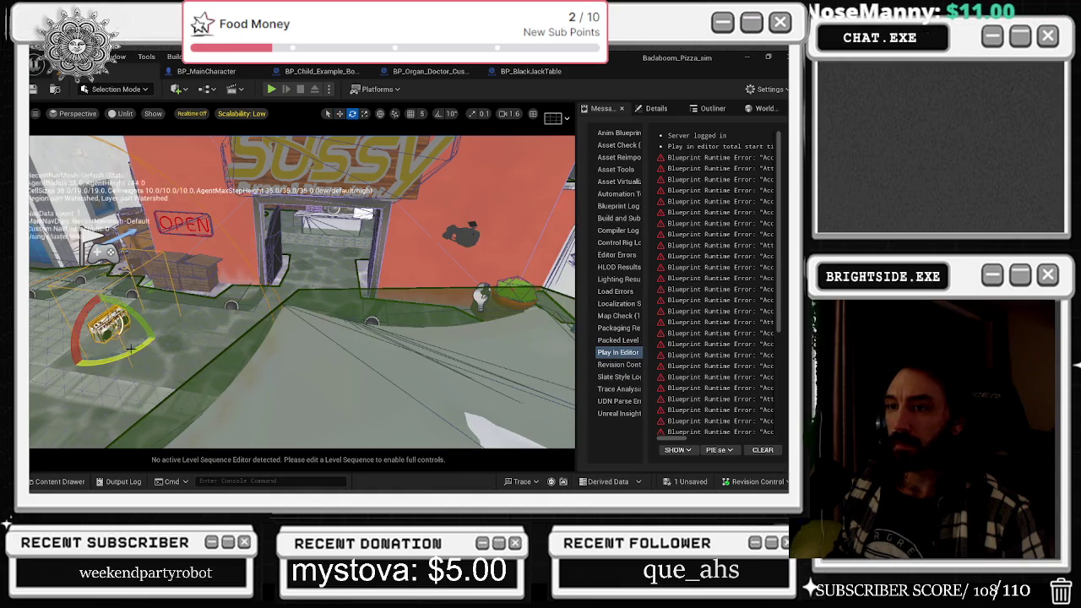
{"action": "key", "text": "r"}
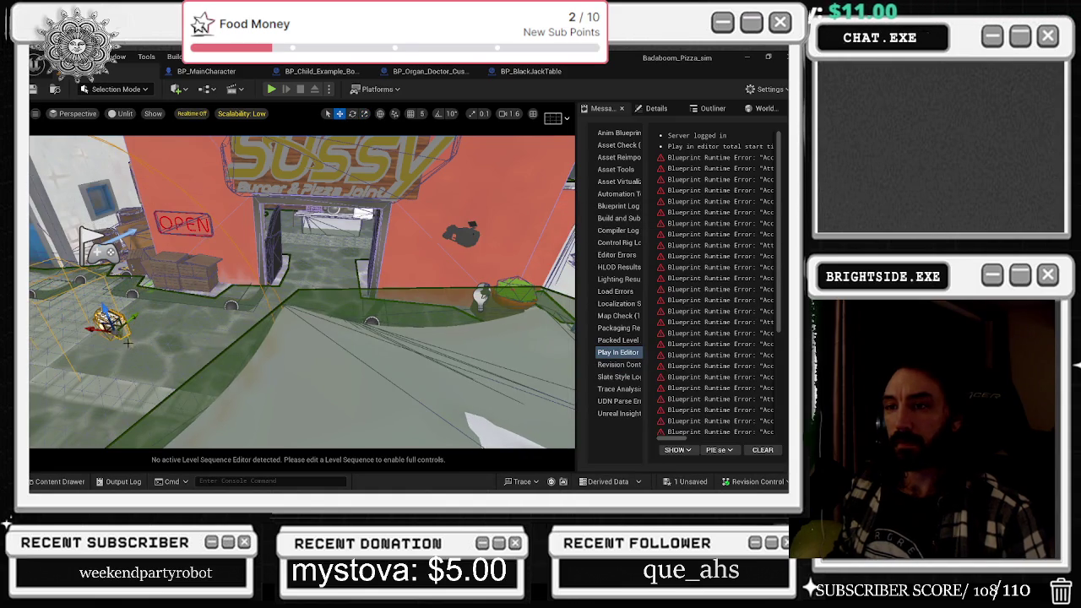
{"action": "key", "text": "e"}
{"action": "key", "text": "r"}
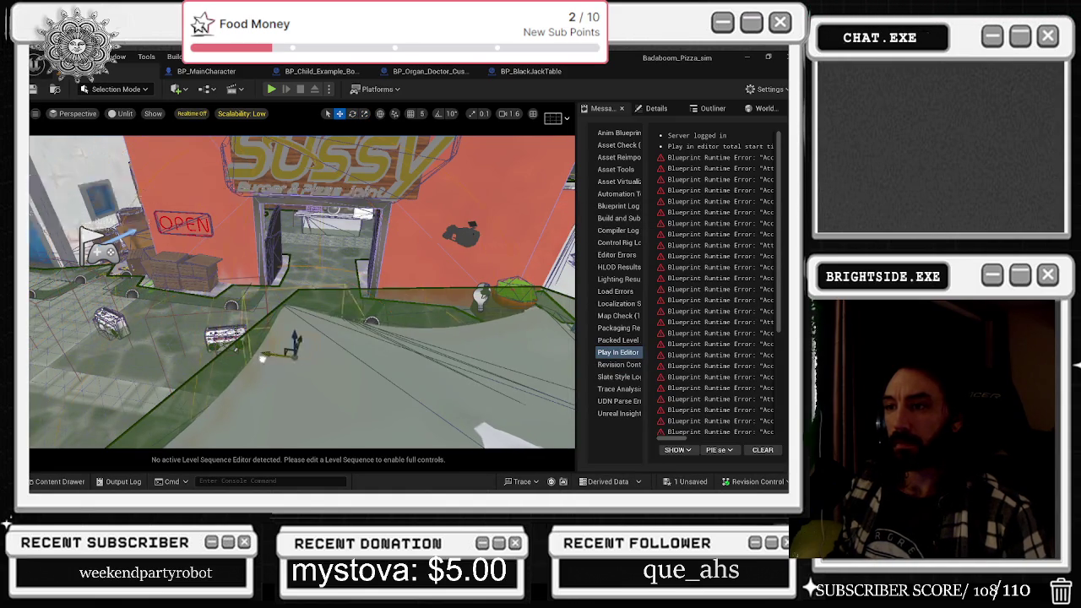